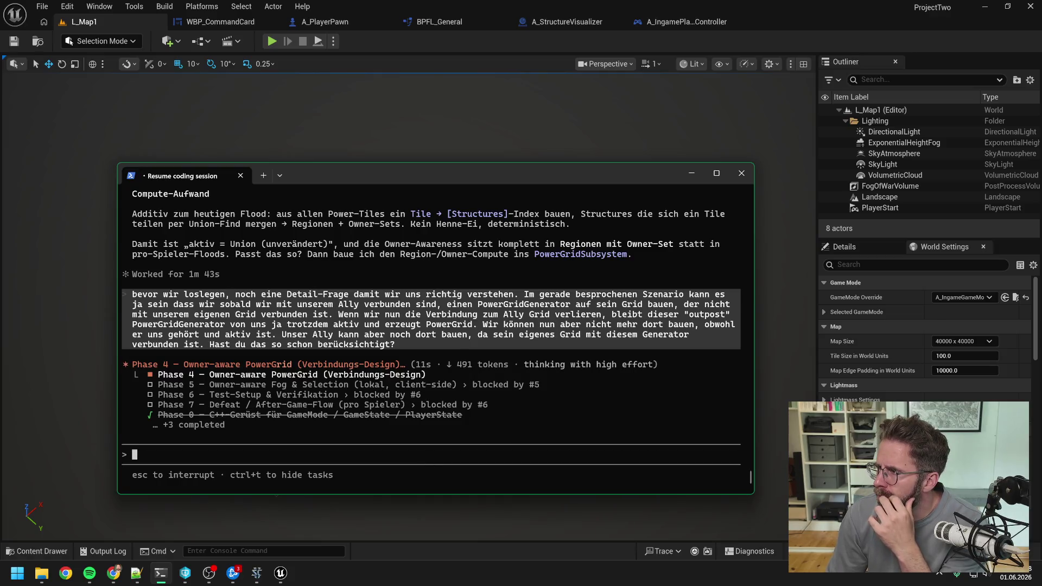
# Let the assistant finish its outpost-case answer while working in another window.
pyautogui.hotkey('alt', 'Tab')
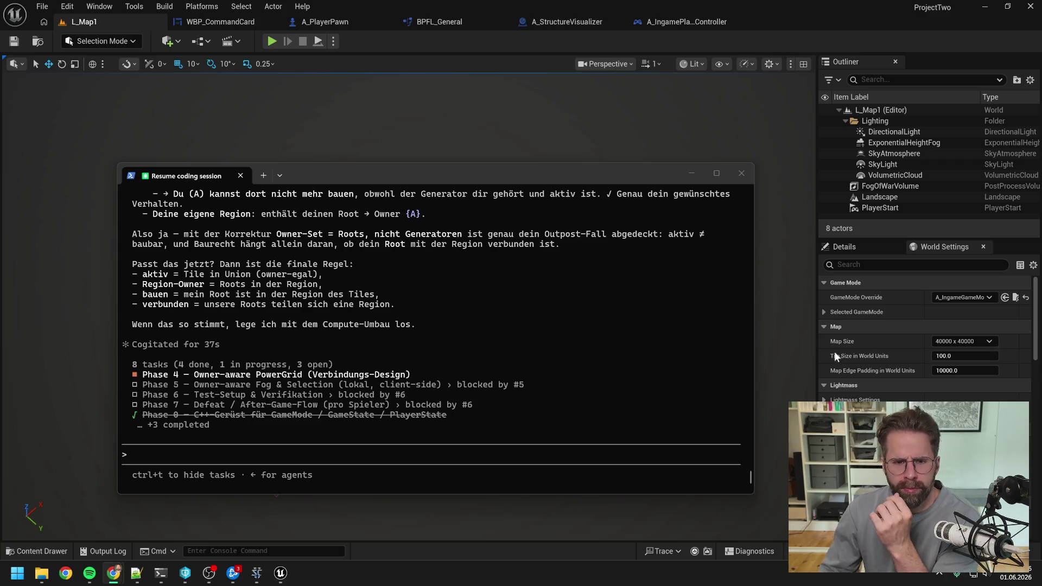
pyautogui.scroll(8, 549, 372)
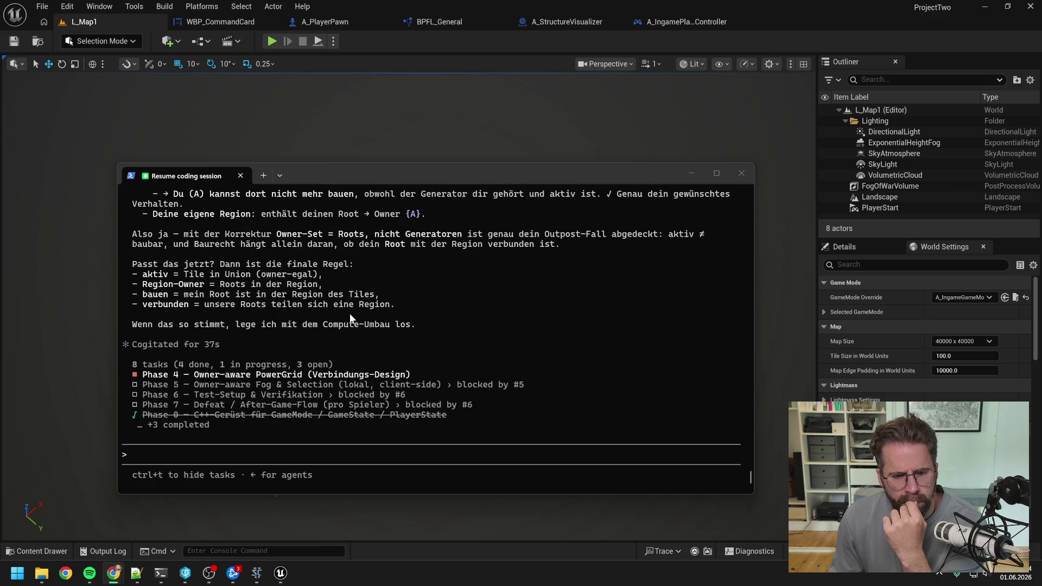
pyautogui.click(330, 455)
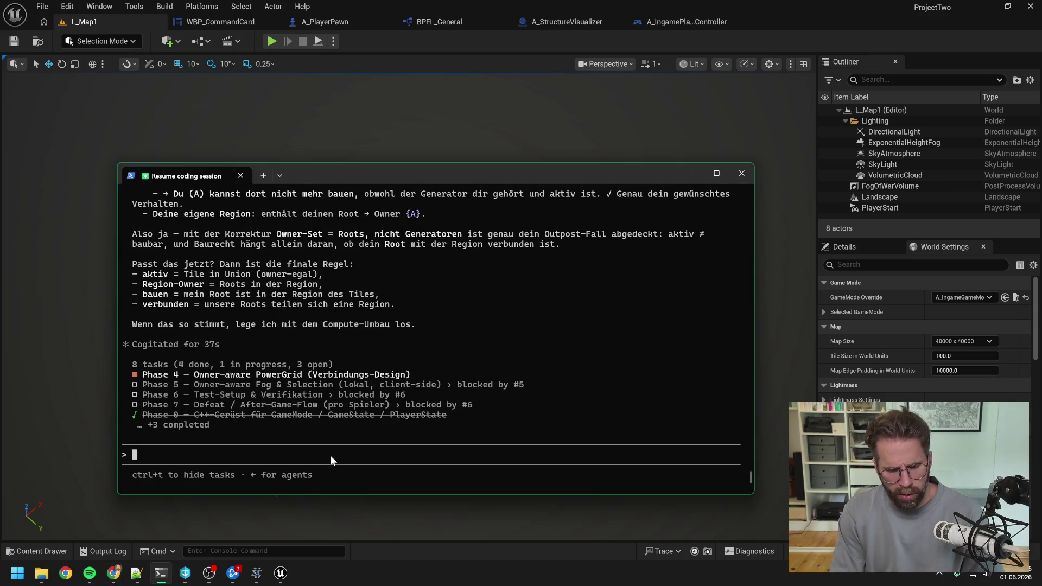
# Approve the proposed rule with 'ok sieht gut aus, probieren wir so los gehts'.
pyautogui.write('ok')
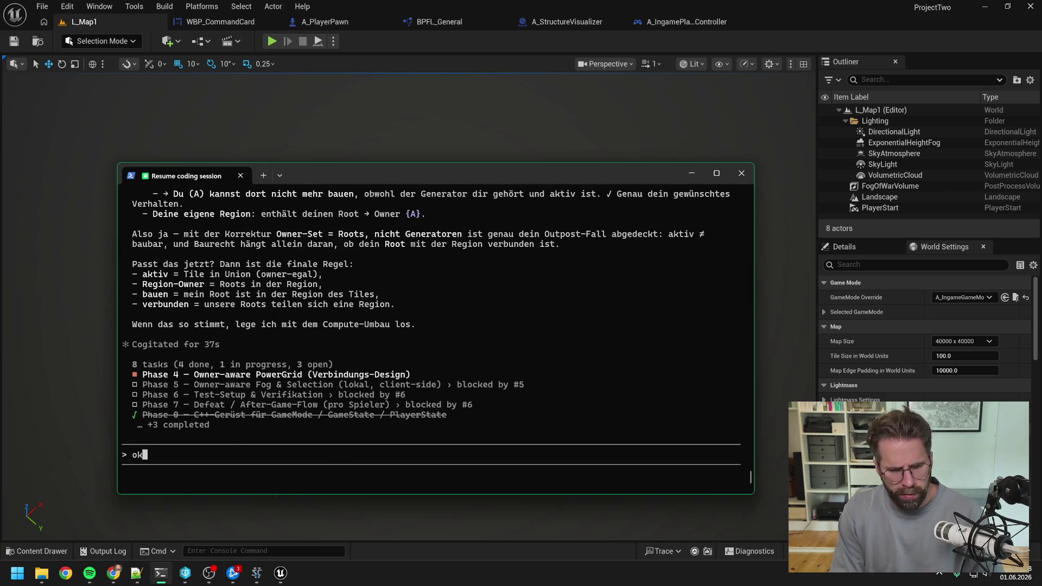
pyautogui.write(' sieht')
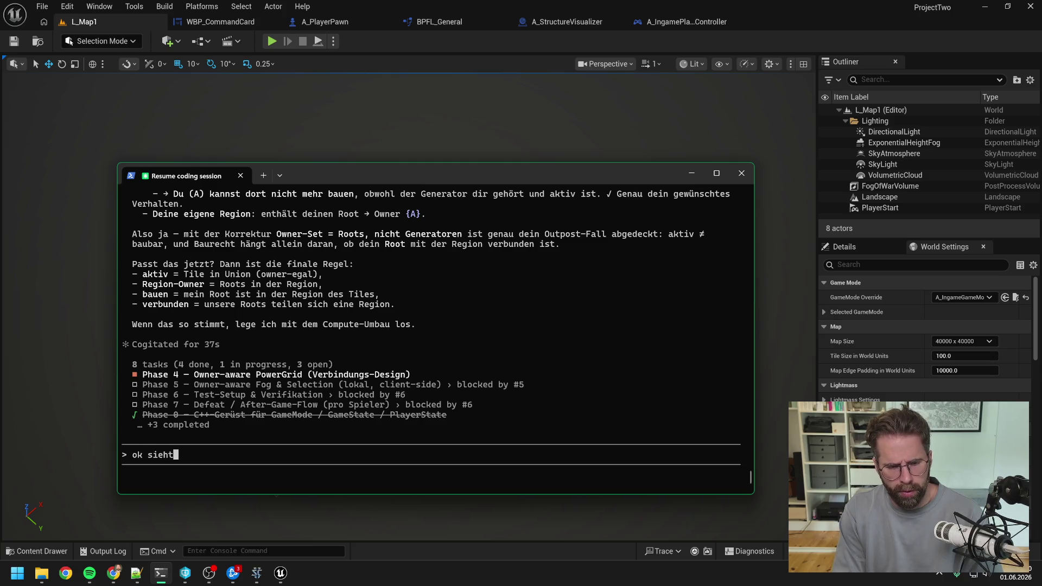
pyautogui.write(' gut aus, probier')
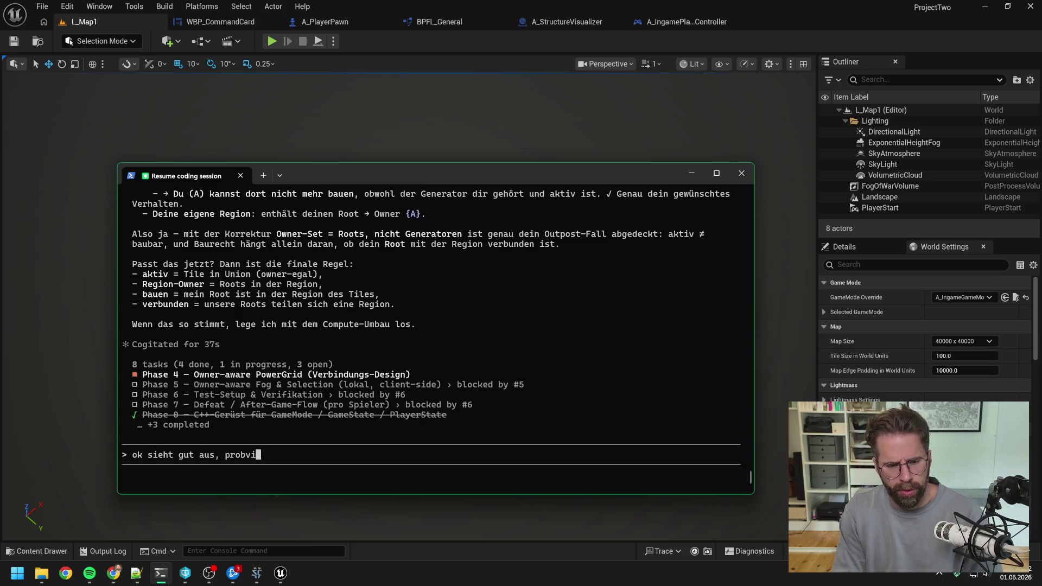
pyautogui.write('en wir so los gehts')
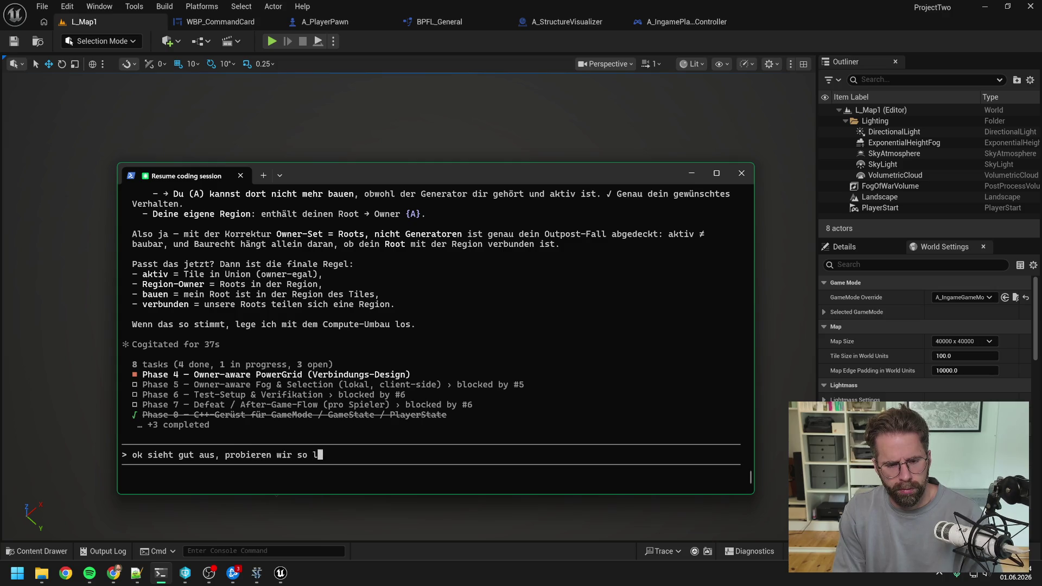
pyautogui.press('Return')
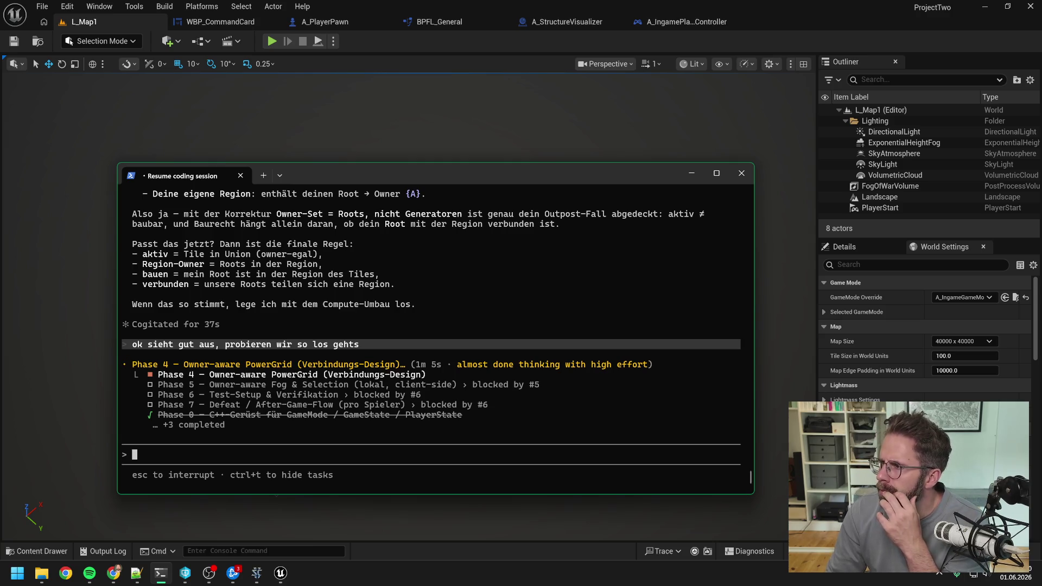
# Let the assistant work until it proposes the new PowerGridSubsystem.h player functions.
pyautogui.hotkey('alt', 'Tab')
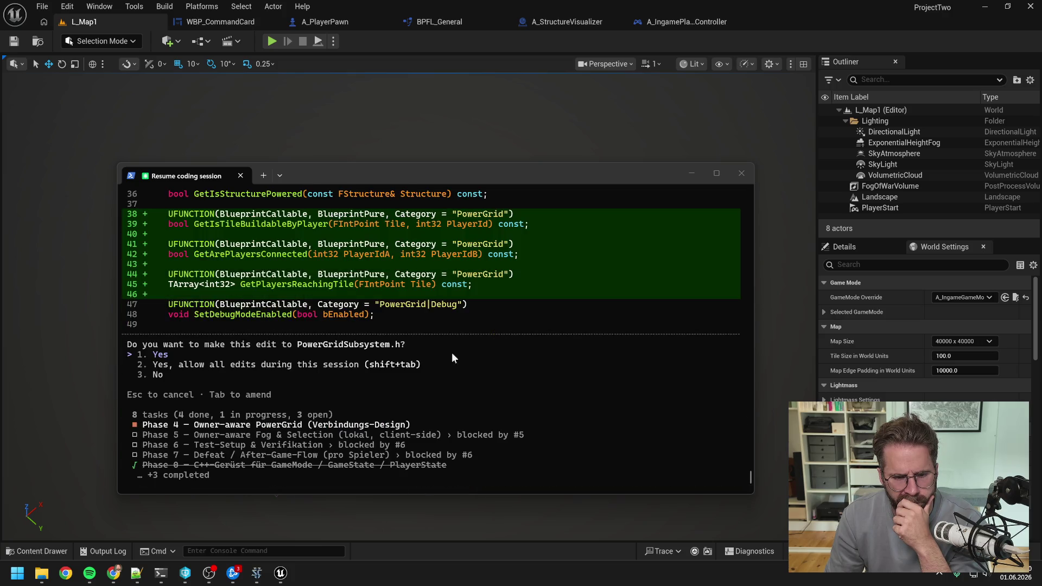
pyautogui.click(185, 572)
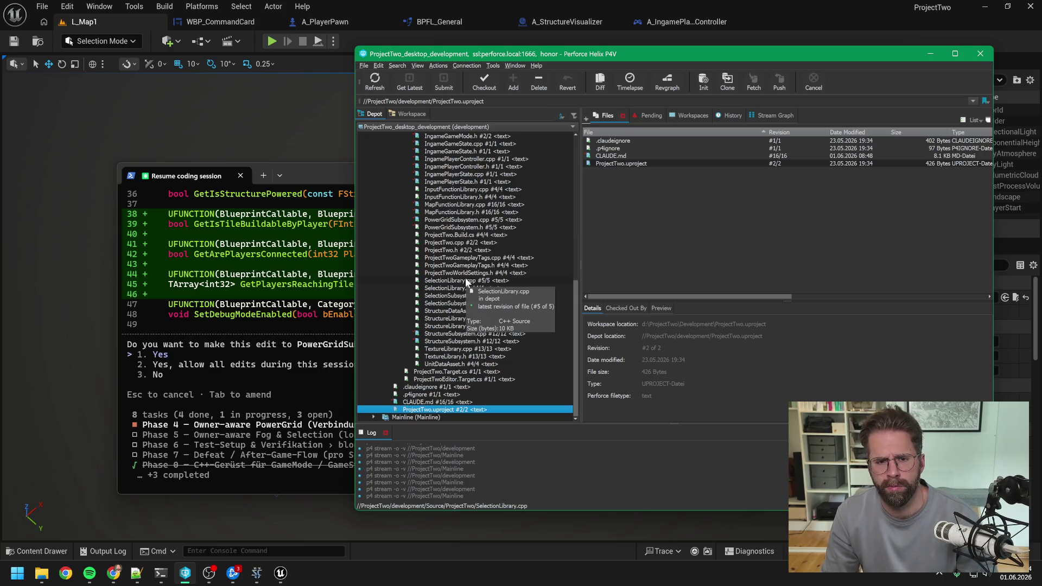
# Accept both PowerGridSubsystem.h edits, including the RegionIdByTile and OwnerPlayerIdsByRegionId maps.
pyautogui.click(313, 173)
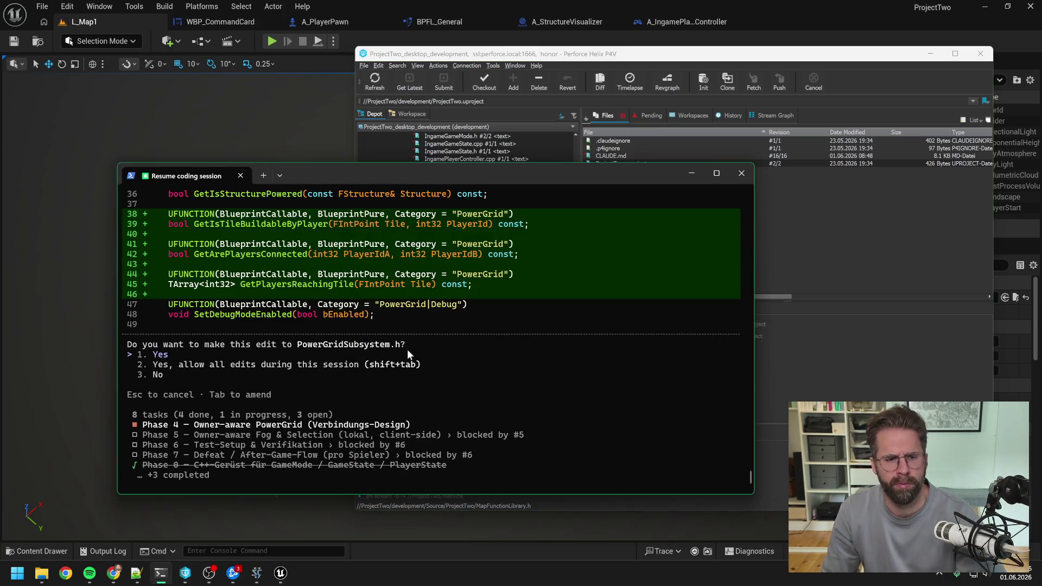
pyautogui.scroll(1, 386, 337)
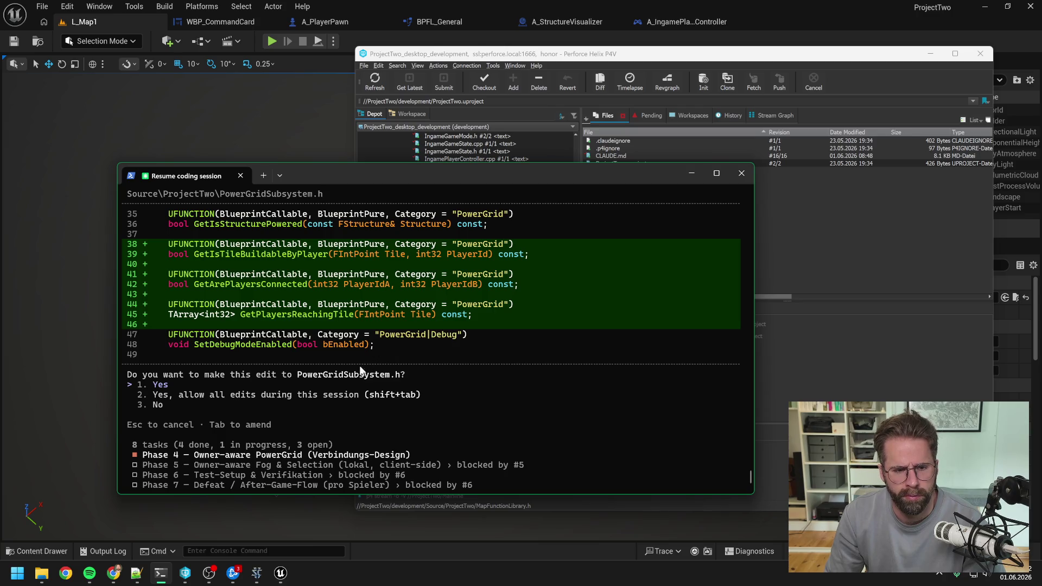
pyautogui.press('Return')
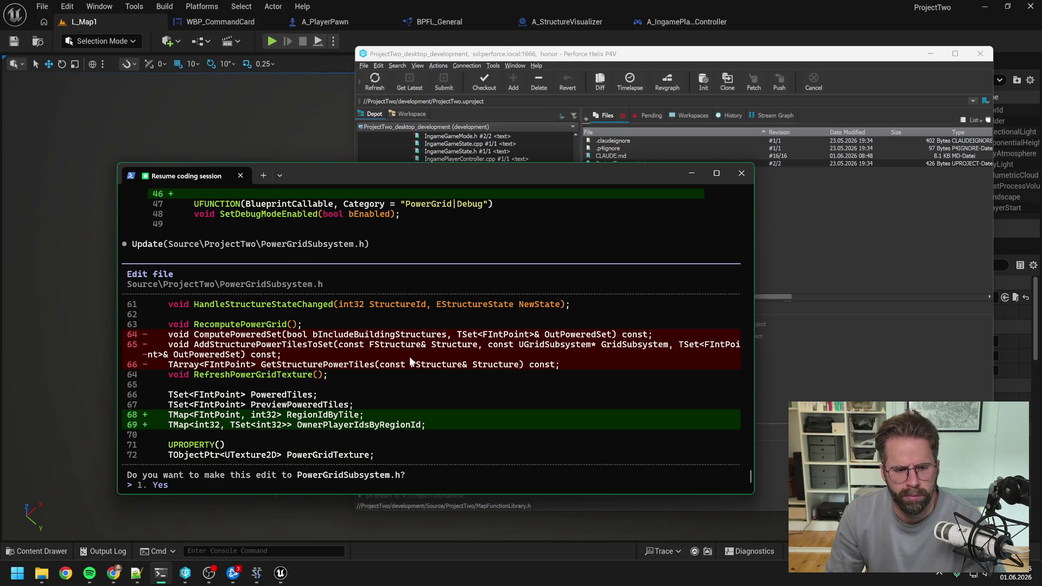
pyautogui.scroll(-2, 409, 356)
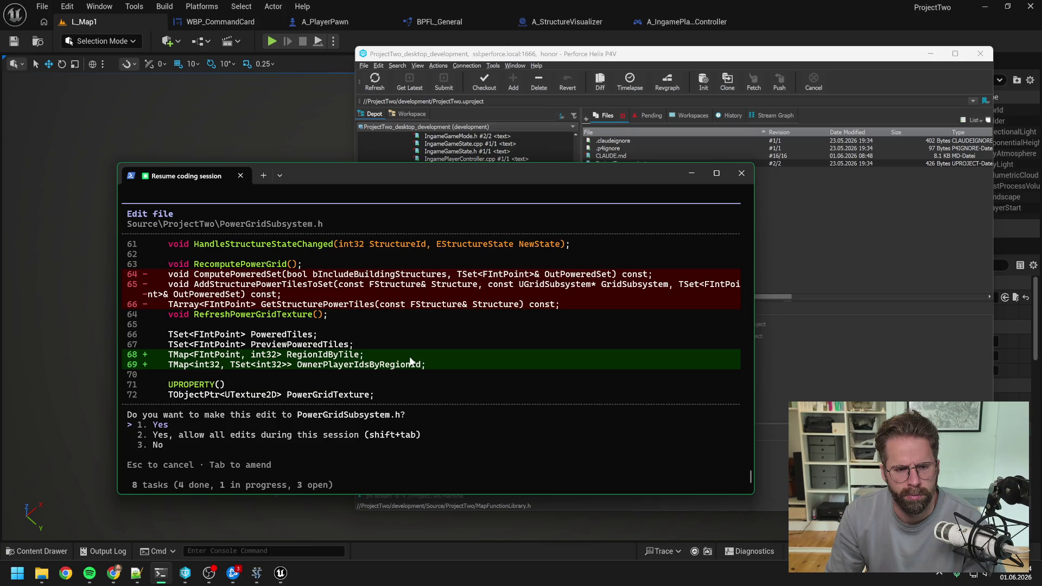
pyautogui.press('Return')
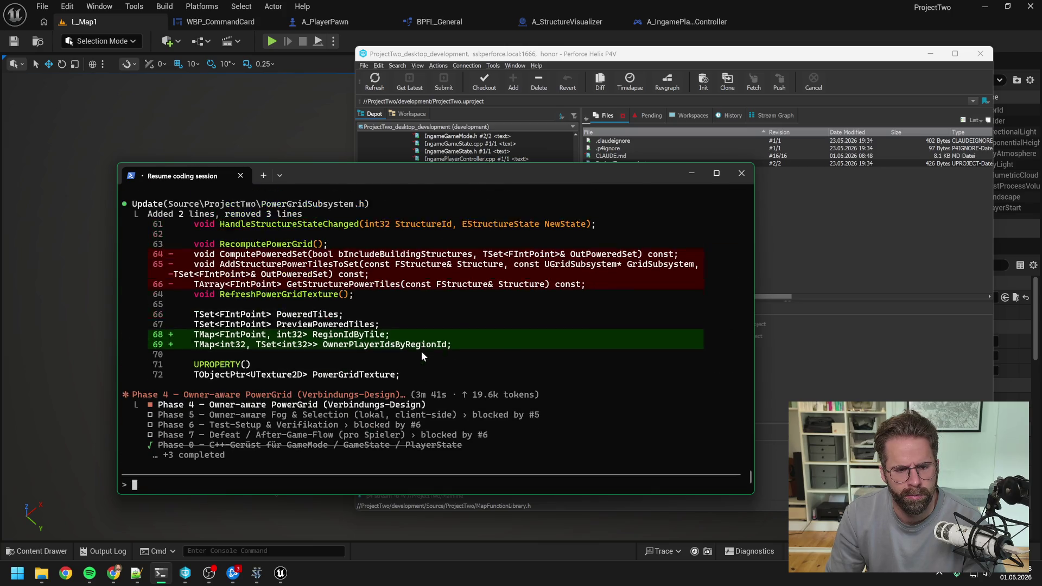
# Accept the PowerGridSubsystem.cpp edit adding ComputeStructurePowerTilesInsideGrid, RunPowerFlood and BuildPowerRegions.
pyautogui.scroll(1, 421, 350)
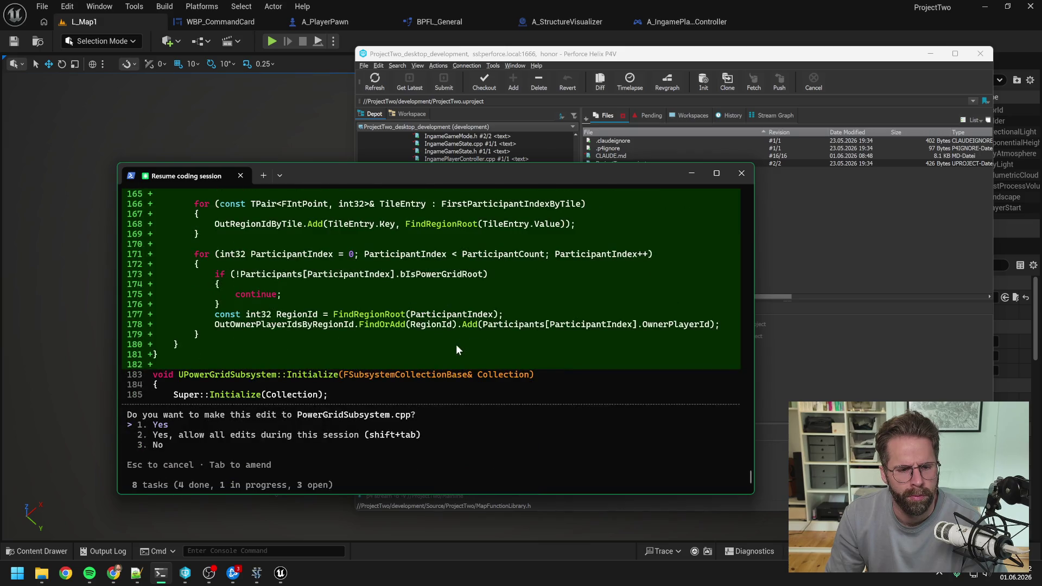
pyautogui.press('Return')
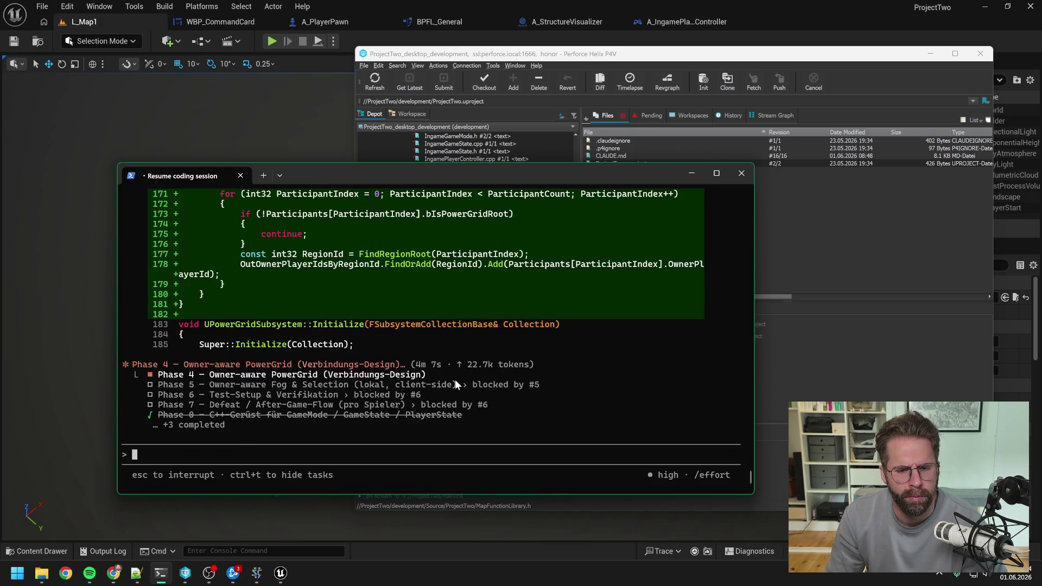
# Review and accept the PowerGridSubsystem.cpp rewrite calling RunPowerFlood and BuildPowerRegions.
pyautogui.scroll(5, 479, 369)
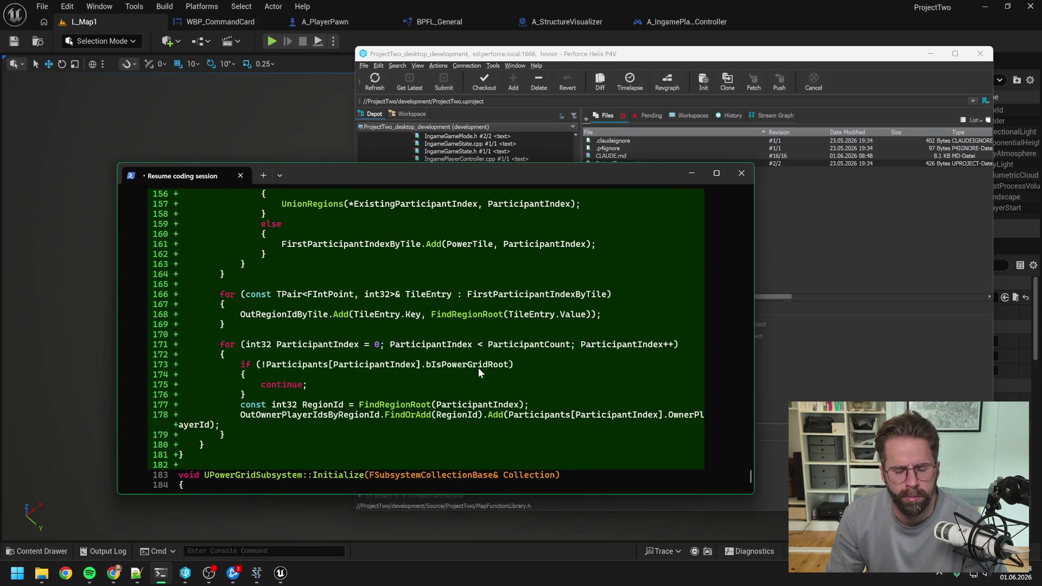
pyautogui.scroll(6, 479, 369)
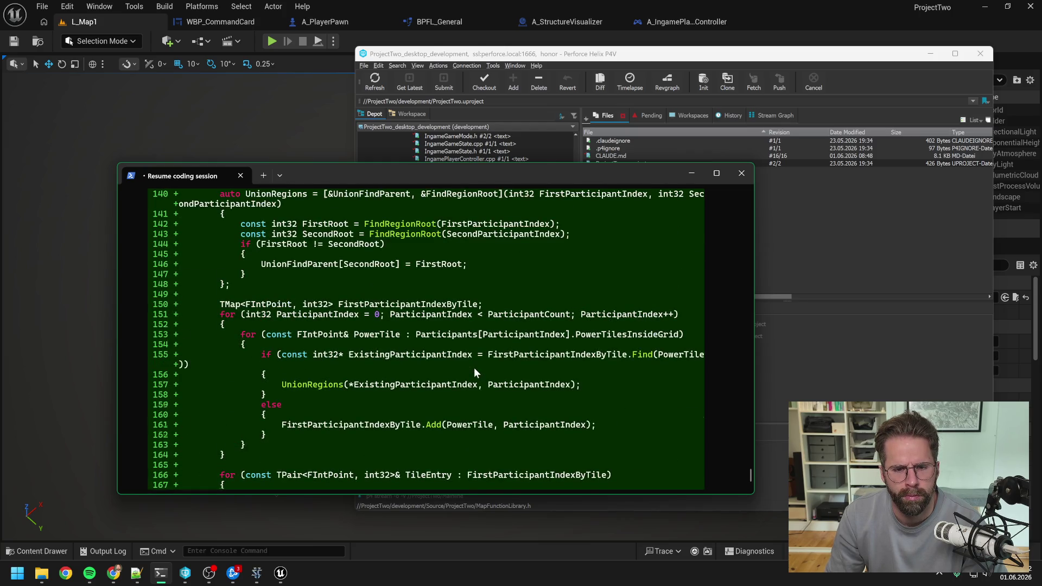
pyautogui.scroll(2, 474, 366)
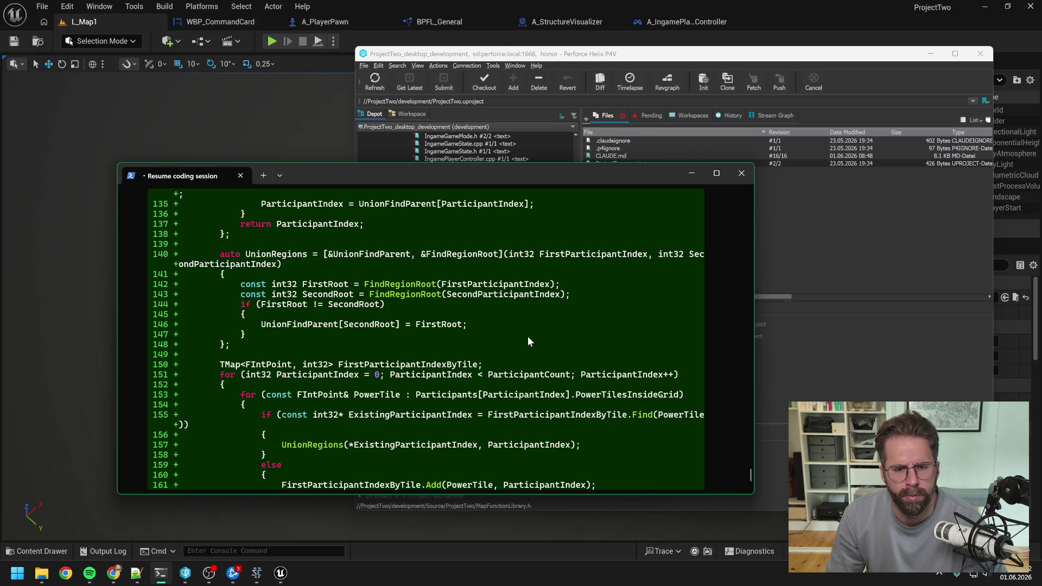
pyautogui.scroll(-15, 528, 337)
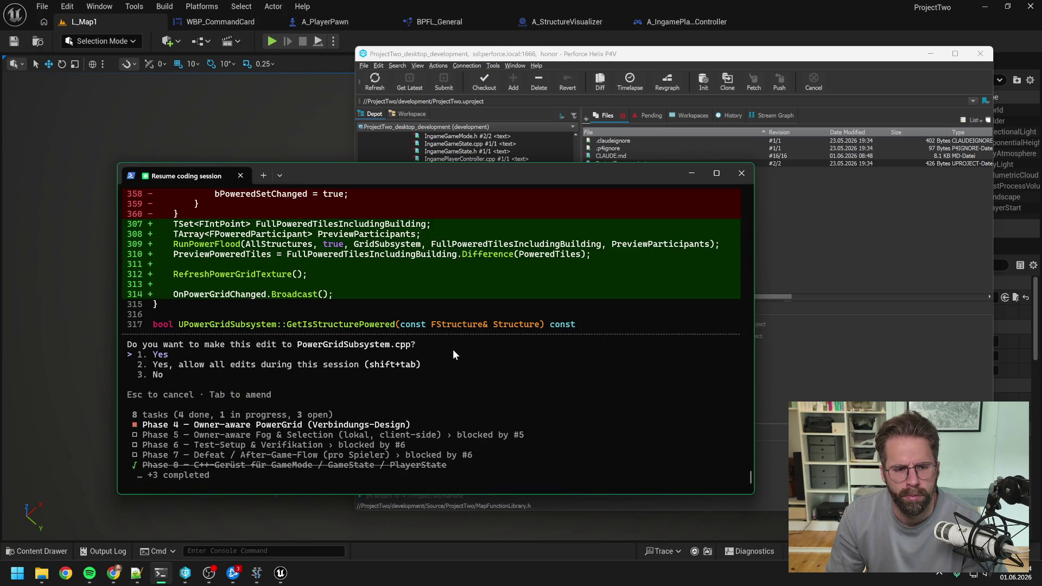
pyautogui.scroll(2, 446, 356)
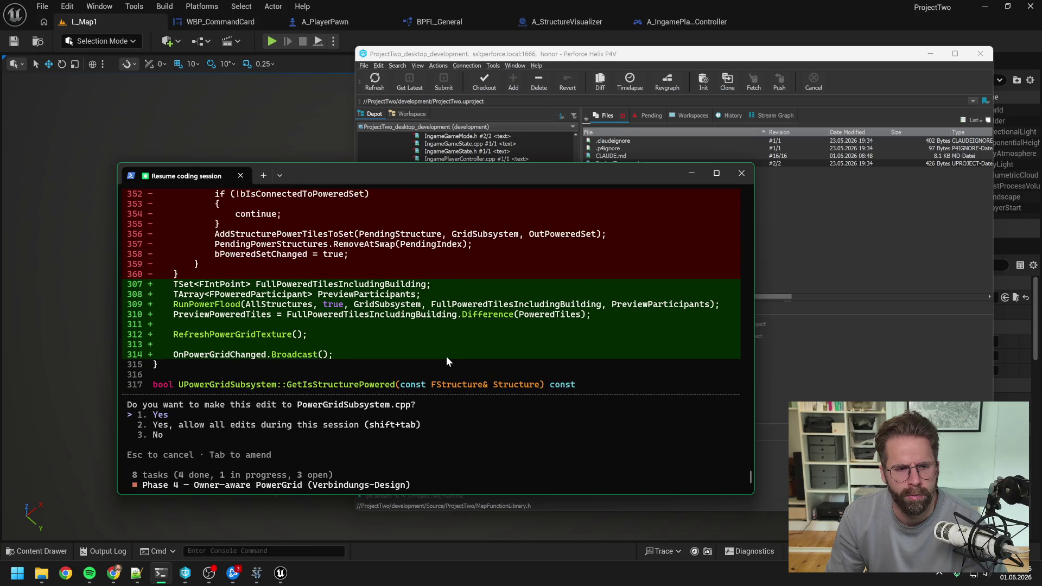
pyautogui.scroll(5, 465, 356)
pyautogui.scroll(8, 461, 360)
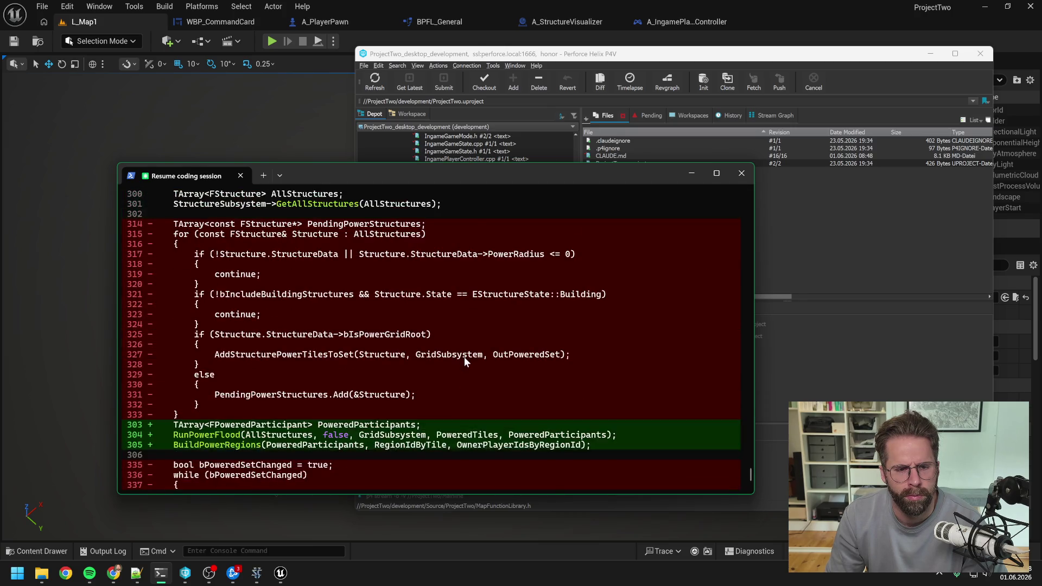
pyautogui.scroll(-3, 464, 361)
pyautogui.scroll(7, 464, 361)
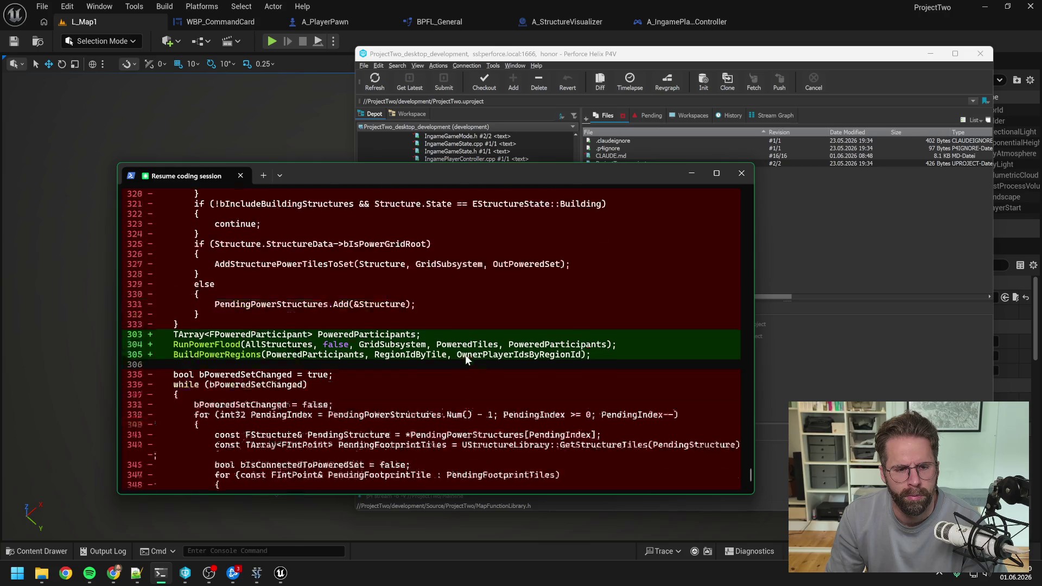
pyautogui.scroll(10, 465, 359)
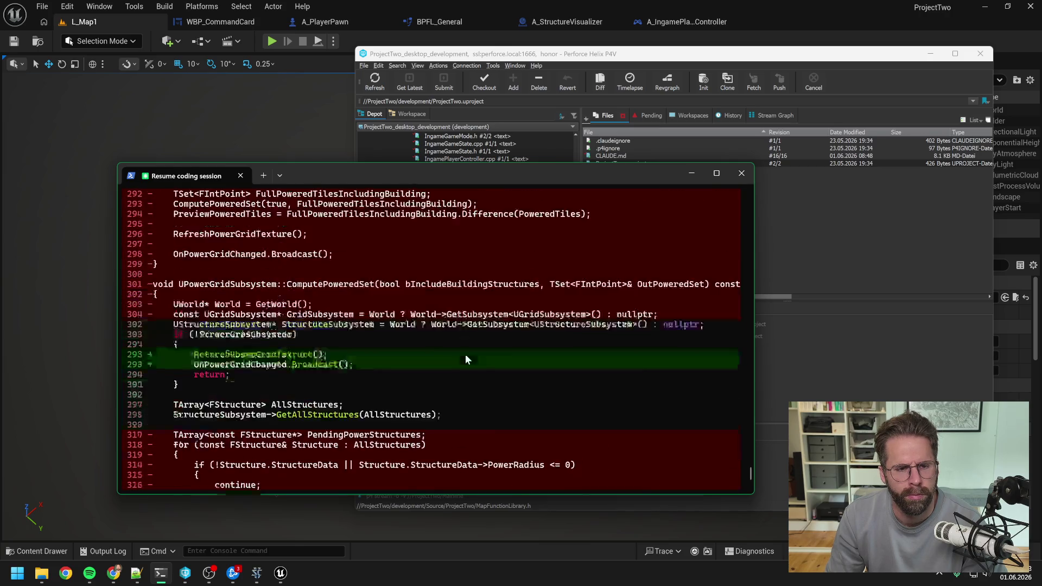
pyautogui.scroll(-10, 466, 358)
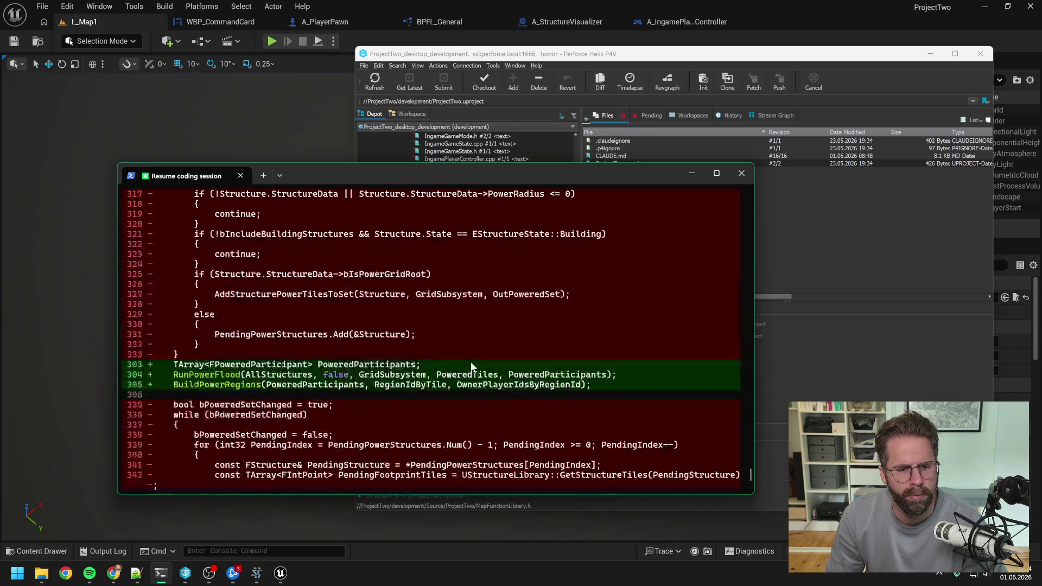
pyautogui.press('Return')
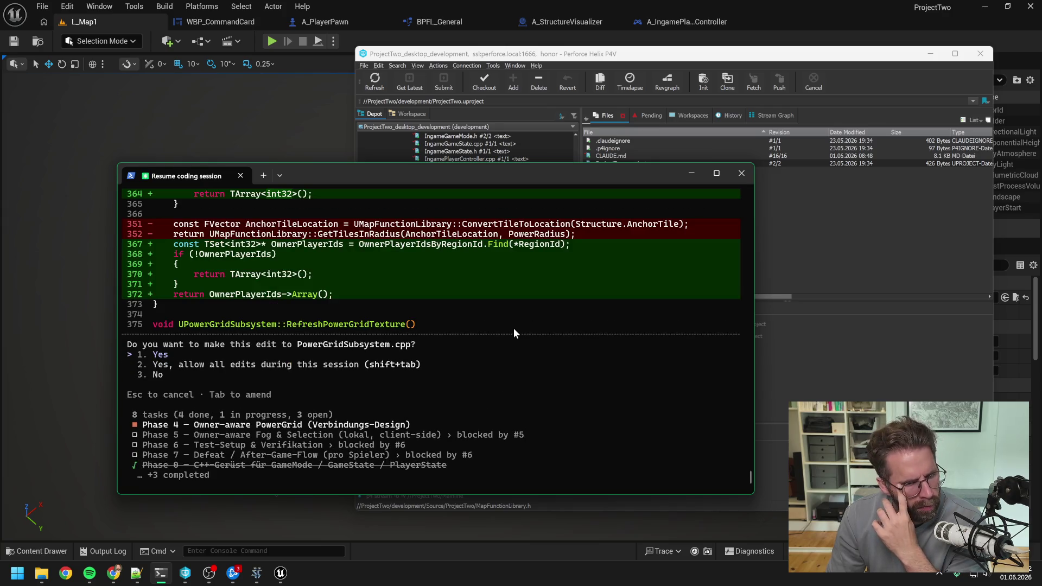
# Accept the PowerGridSubsystem.cpp edit returning owner IDs from OwnerPlayerIdsByRegionId.
pyautogui.press('Return')
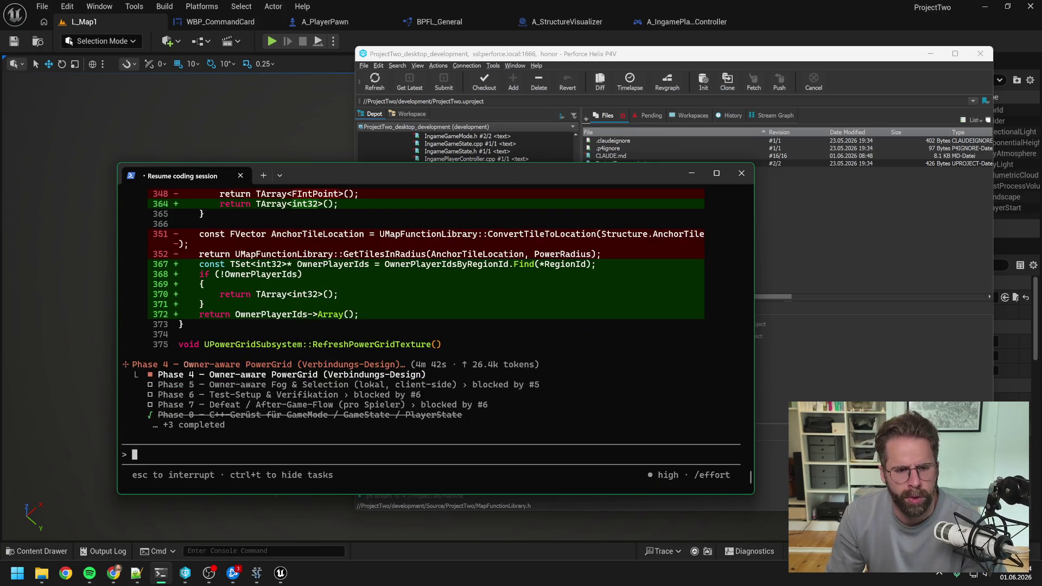
# Review the finished Phase 4 power-grid edits and rebuild request.
pyautogui.scroll(9, 482, 336)
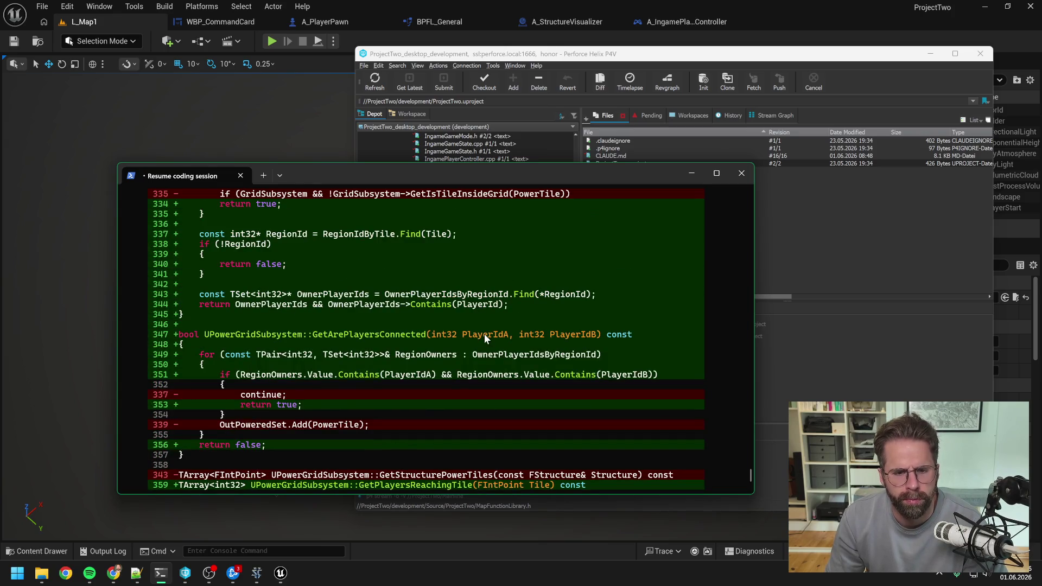
pyautogui.scroll(10, 500, 334)
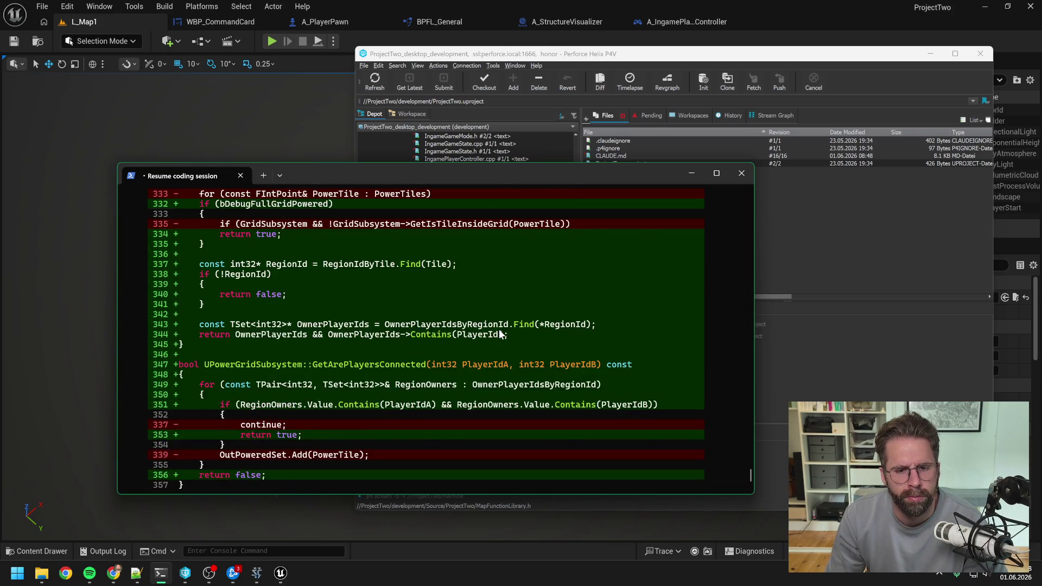
pyautogui.scroll(7, 502, 333)
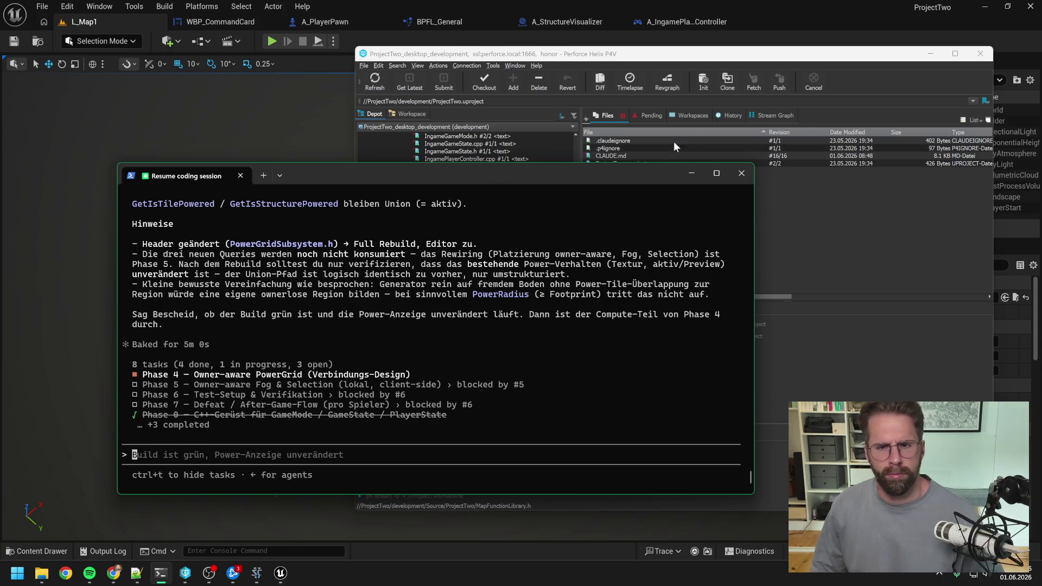
# Close Unreal Editor and open the ProjectTwo solution from the Development folder.
pyautogui.click(820, 9)
pyautogui.hotkey('alt', 'F4')
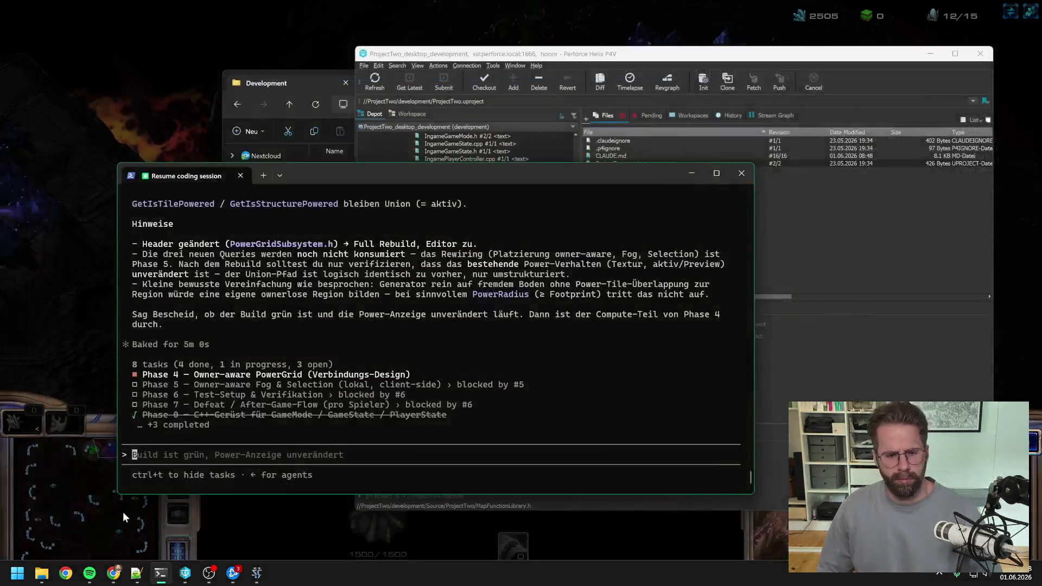
pyautogui.click(41, 572)
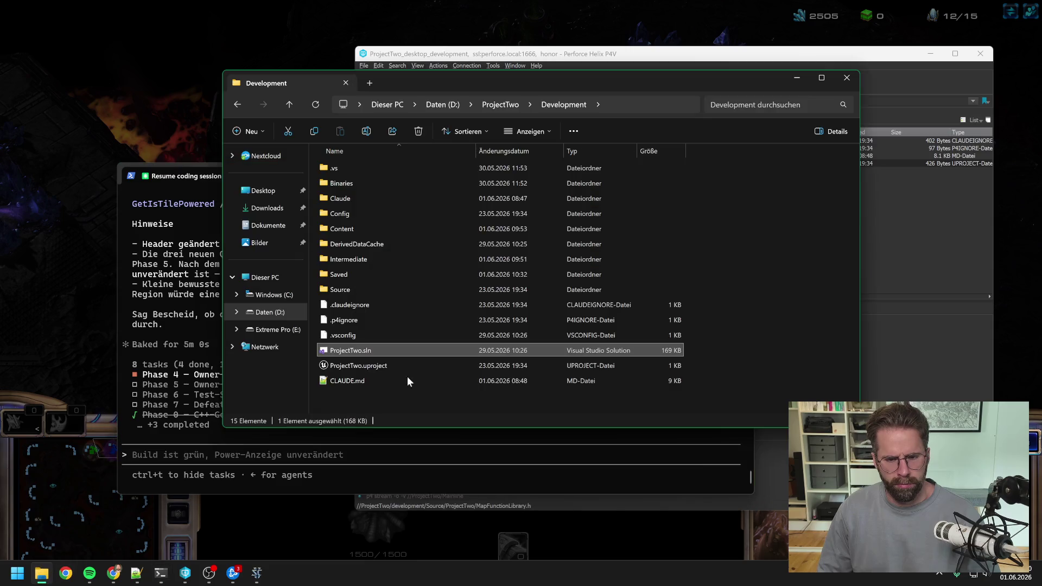
pyautogui.doubleClick(389, 351)
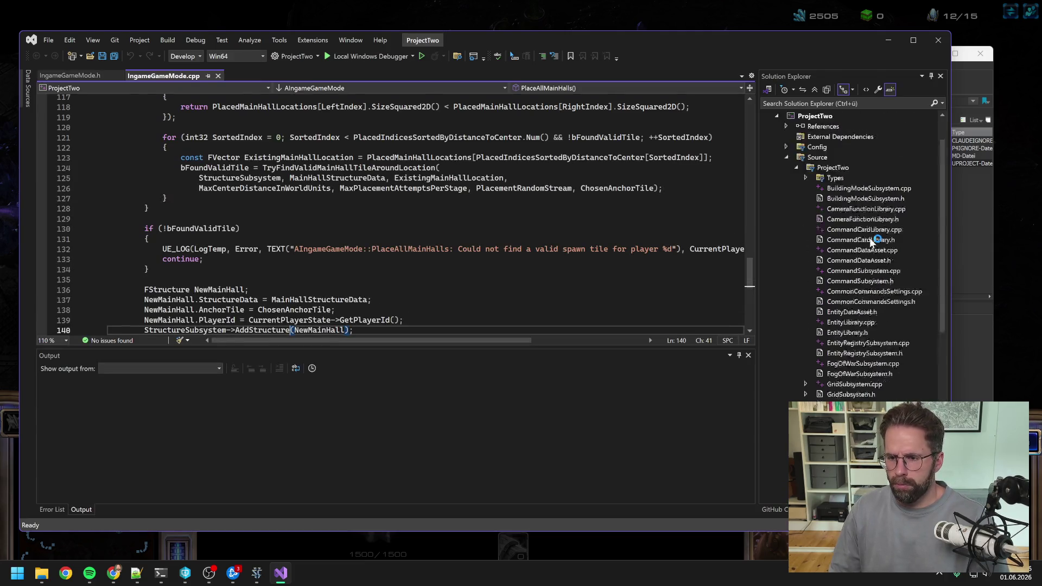
# Rebuild the ProjectTwo project and close Visual Studio once Rebuild All succeeds.
pyautogui.rightClick(814, 161)
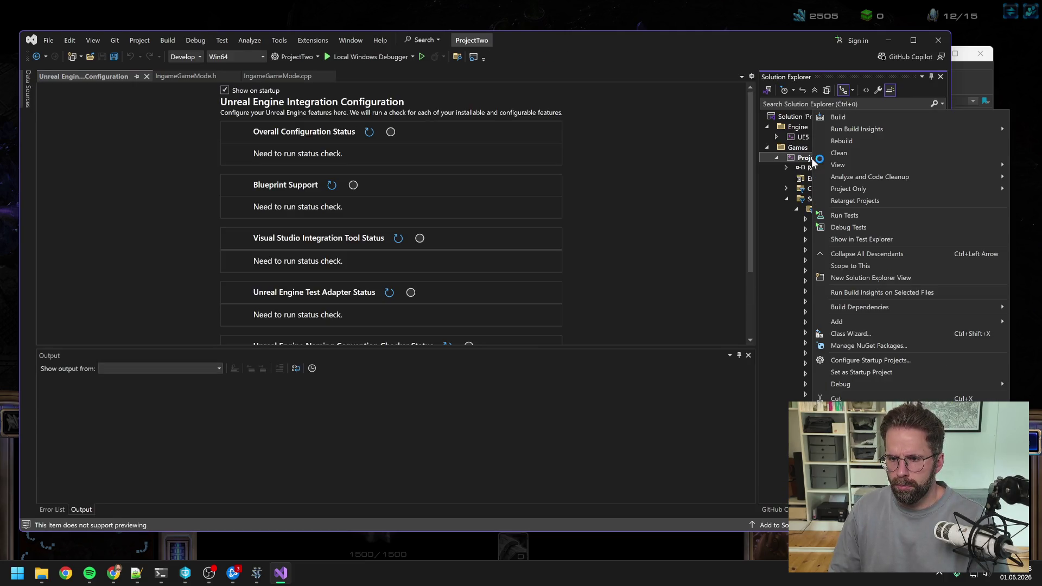
pyautogui.click(842, 141)
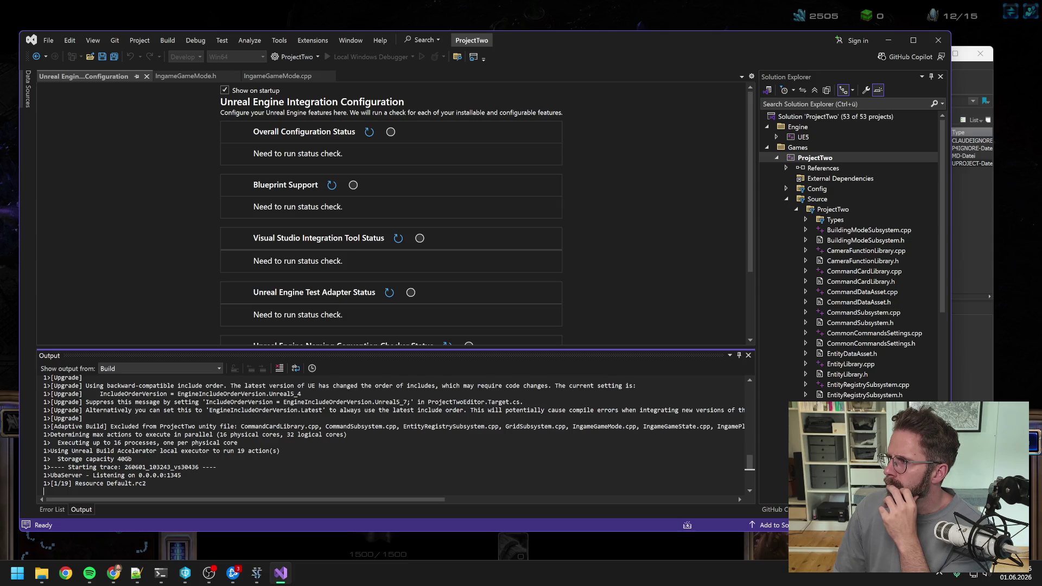
pyautogui.hotkey('alt', 'Tab')
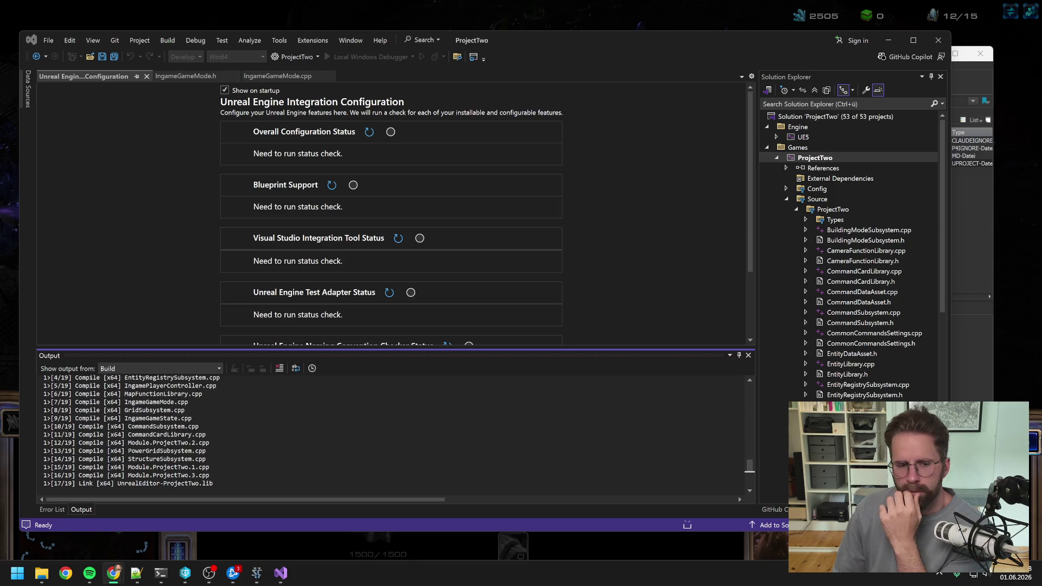
pyautogui.click(939, 39)
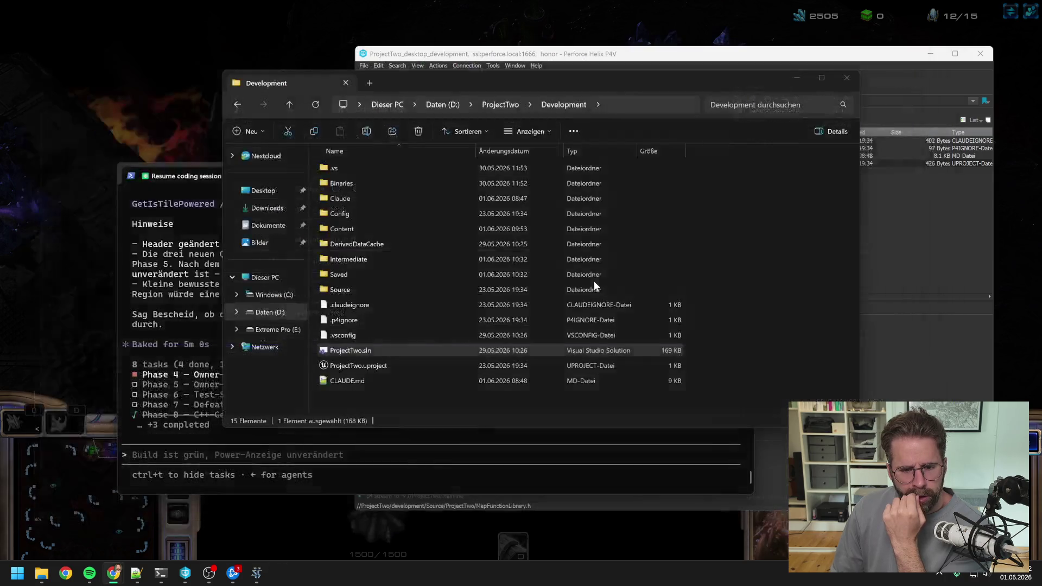
# Launch ProjectTwo.uproject in Unreal Editor and return to the L_Map1 level.
pyautogui.click(516, 54)
pyautogui.click(439, 410)
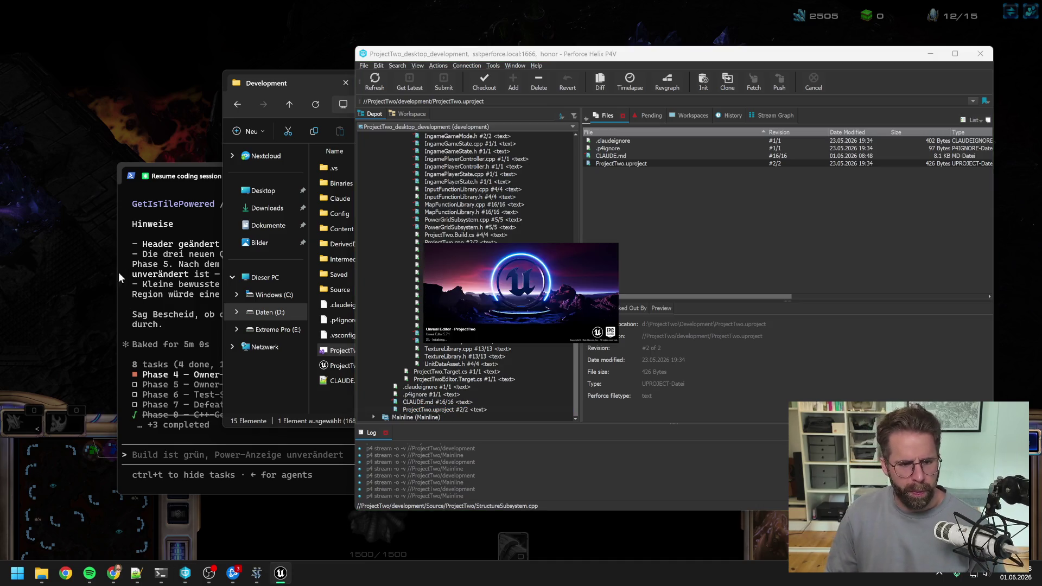
pyautogui.click(171, 269)
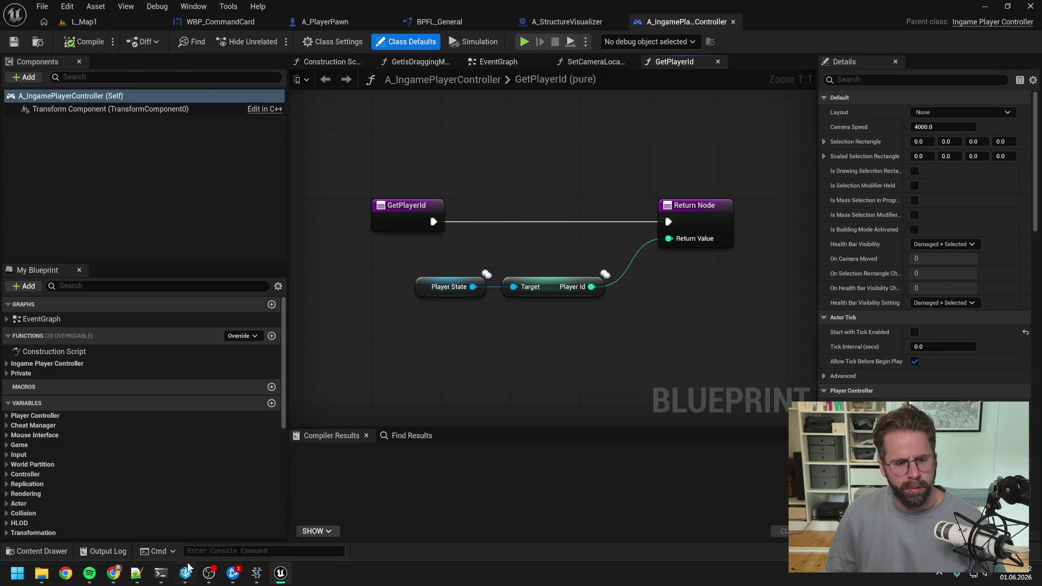
pyautogui.click(160, 573)
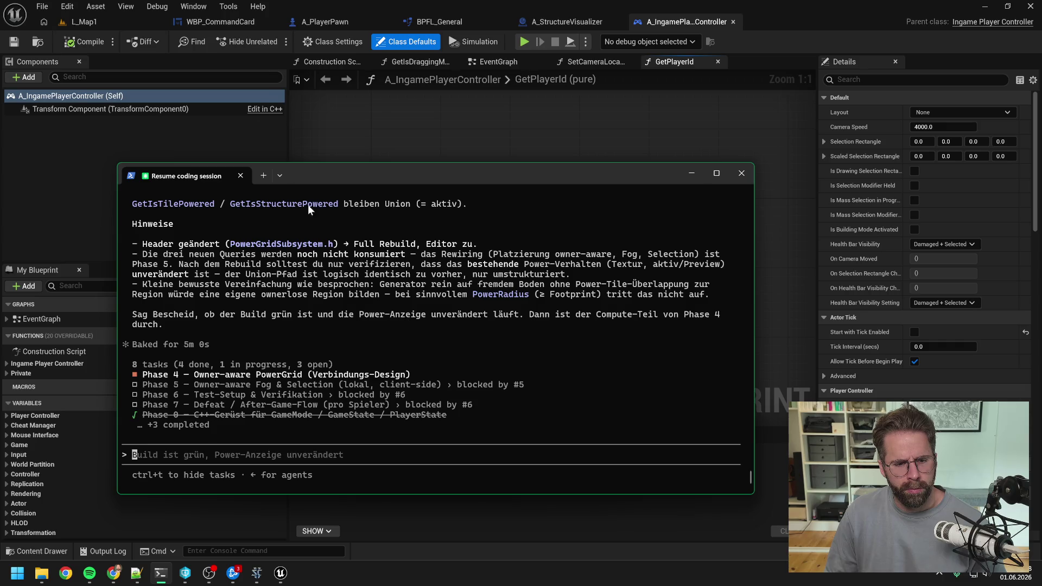
pyautogui.click(123, 26)
# Start a play test, place a small structure near the Main Hall, then stop playing.
pyautogui.click(275, 41)
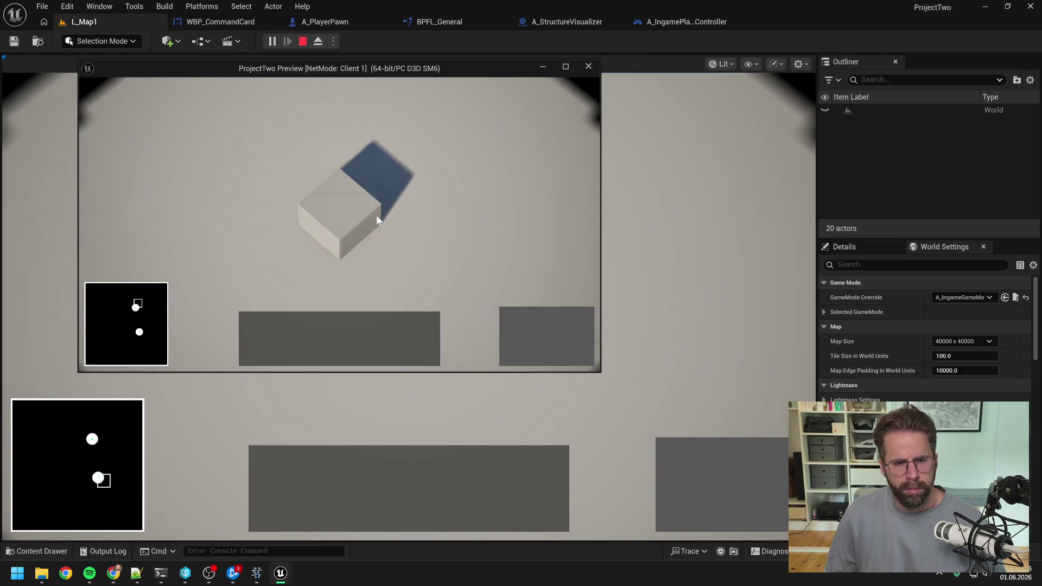
pyautogui.click(378, 220)
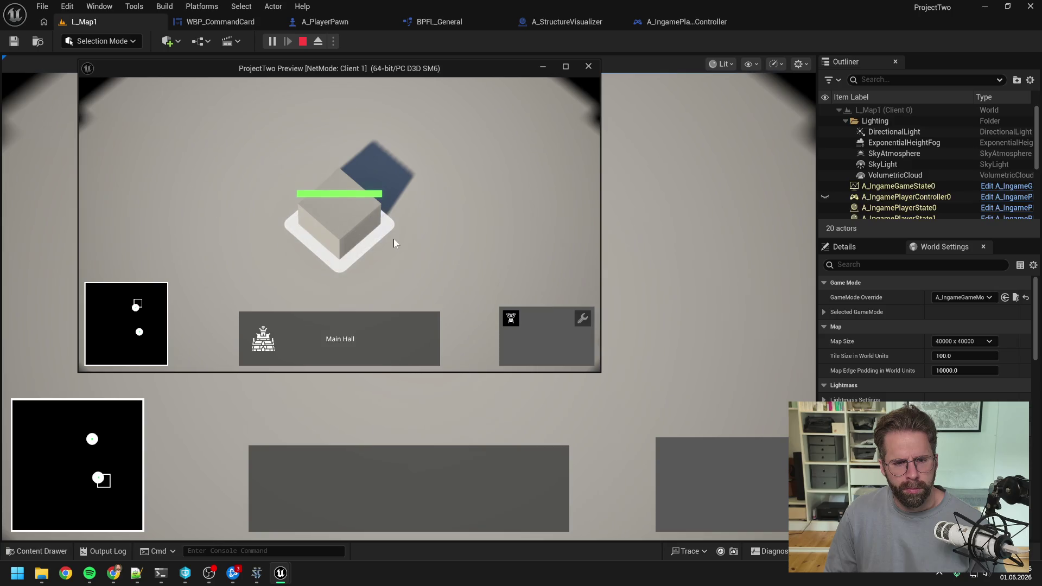
pyautogui.click(513, 319)
pyautogui.click(381, 281)
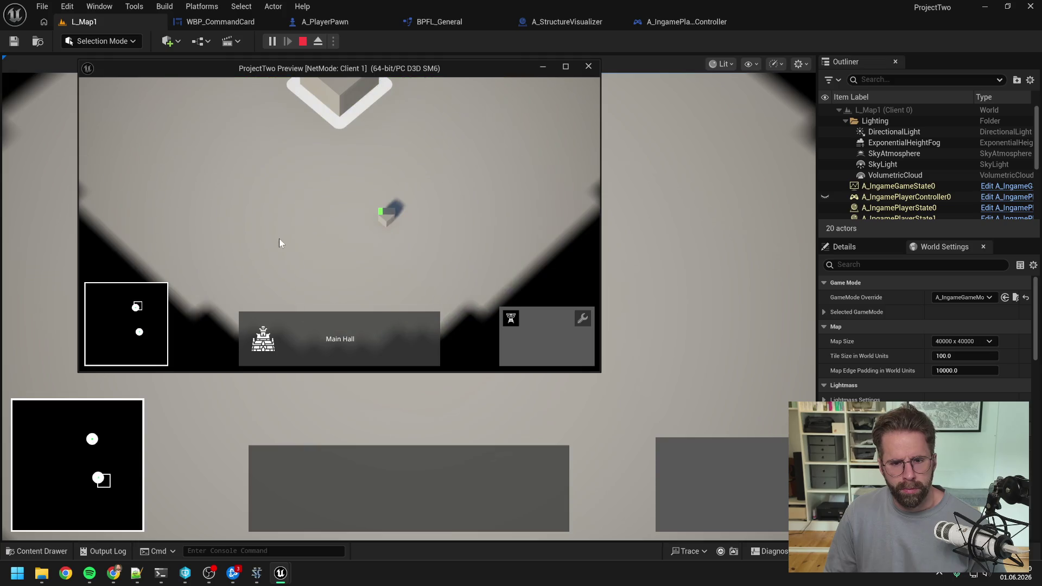
pyautogui.press('Escape')
# Set the map size to 10000 x 10000 and restart the play test, building from the Main Hall.
pyautogui.click(955, 342)
pyautogui.click(953, 351)
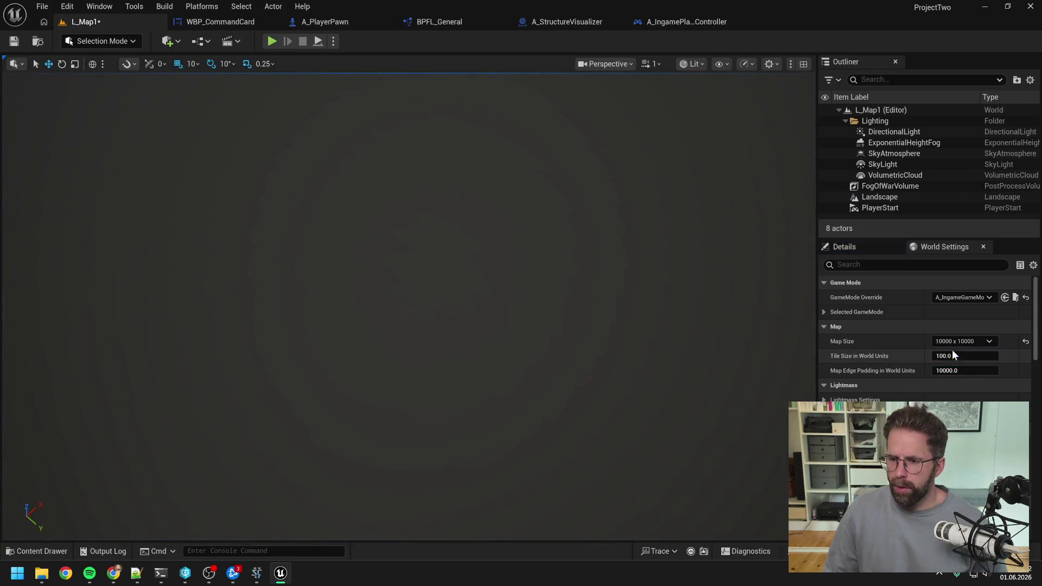
pyautogui.click(271, 41)
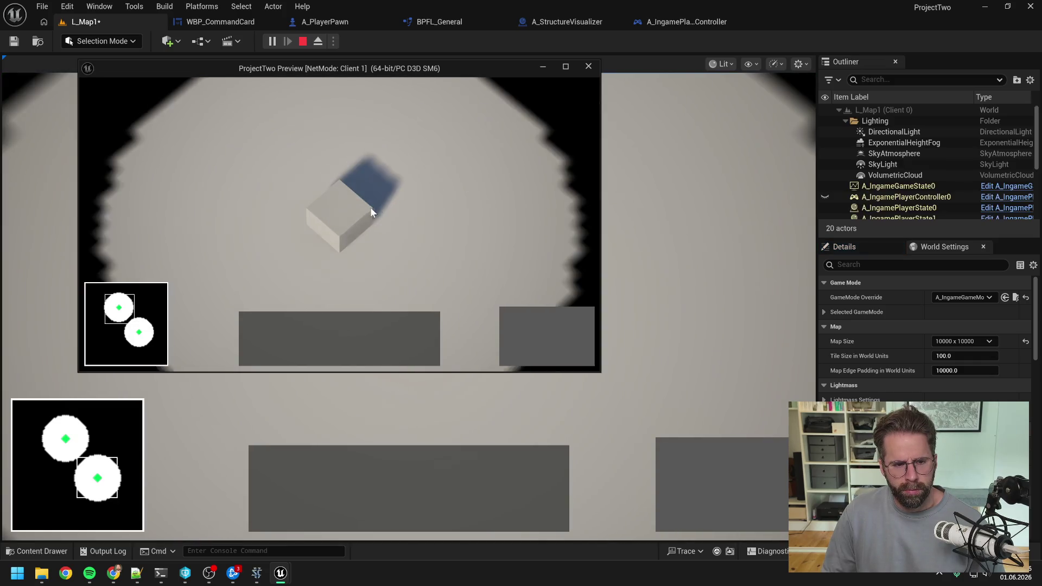
pyautogui.click(371, 212)
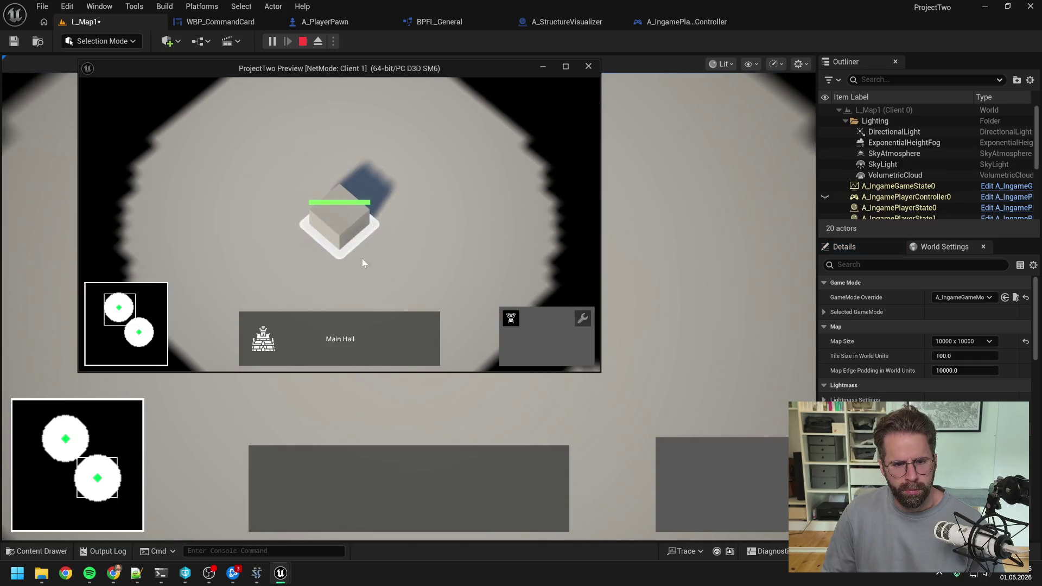
pyautogui.click(511, 318)
pyautogui.scroll(-3, 416, 207)
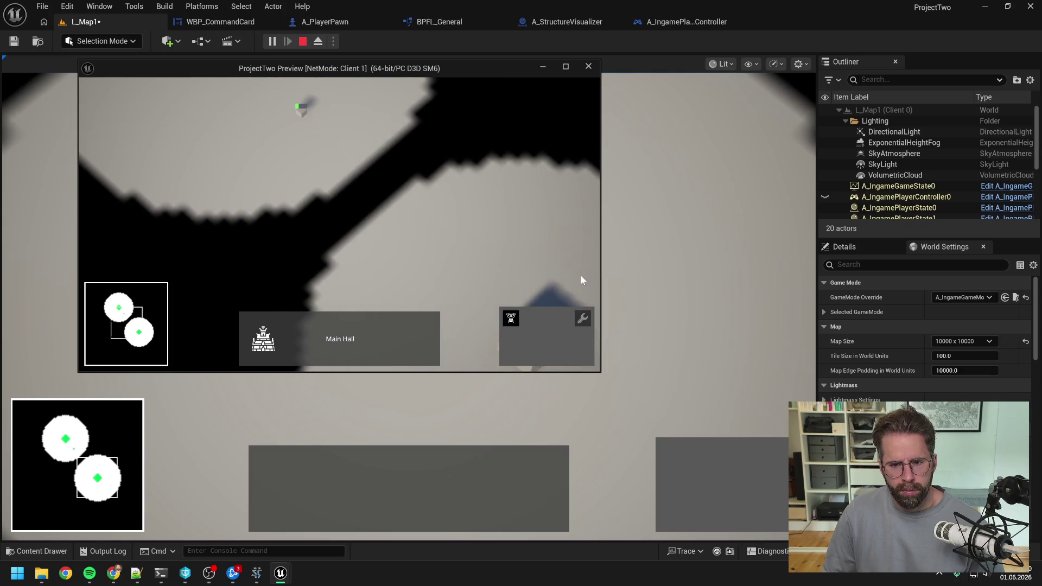
# In the other player's view, select their Main Hall and begin placing a Power Grid Generator.
pyautogui.click(639, 249)
pyautogui.click(393, 270)
pyautogui.moveTo(393, 270); pyautogui.dragTo(674, 455)
pyautogui.click(673, 455)
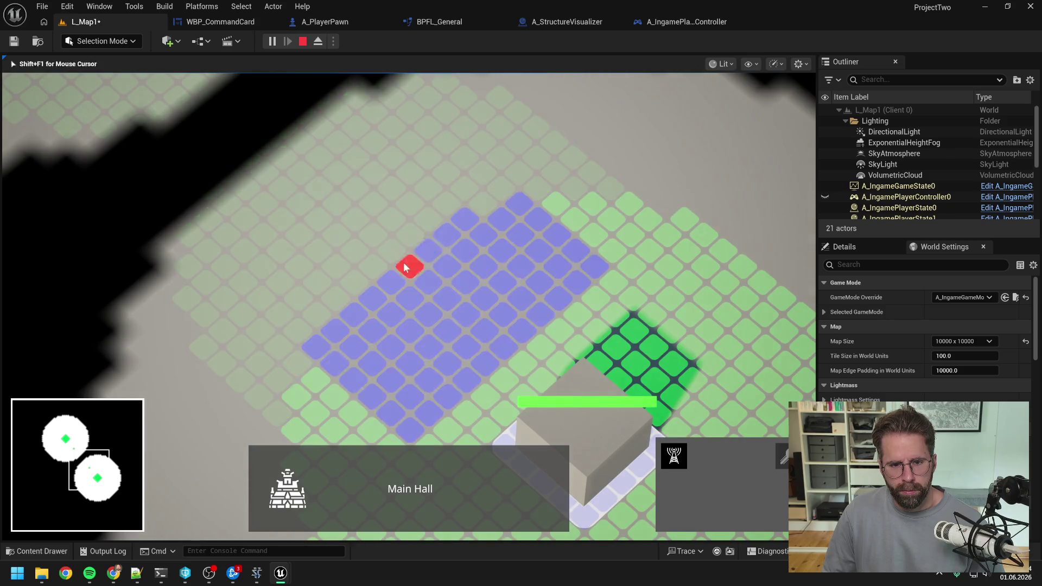
pyautogui.scroll(-5, 415, 260)
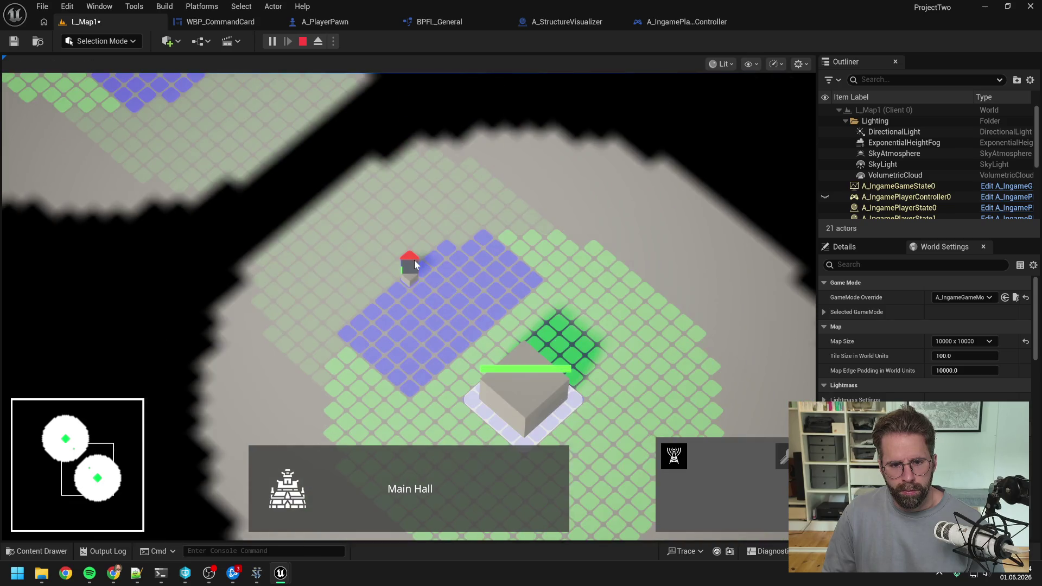
pyautogui.hotkey('alt', 'Tab')
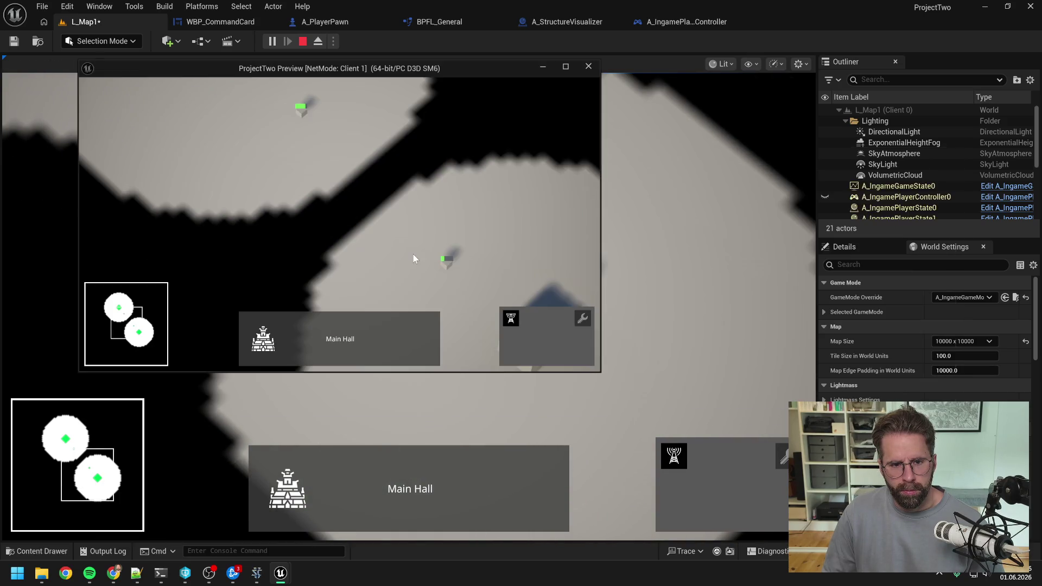
pyautogui.scroll(5, 331, 154)
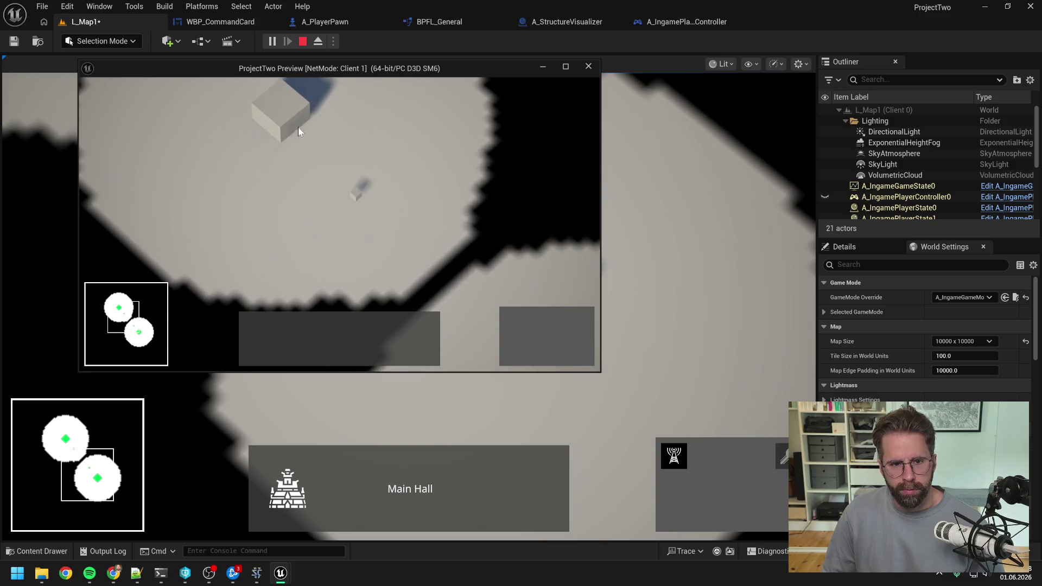
# Place a Power Grid Generator on a tile in the client view, then end the play session.
pyautogui.click(506, 318)
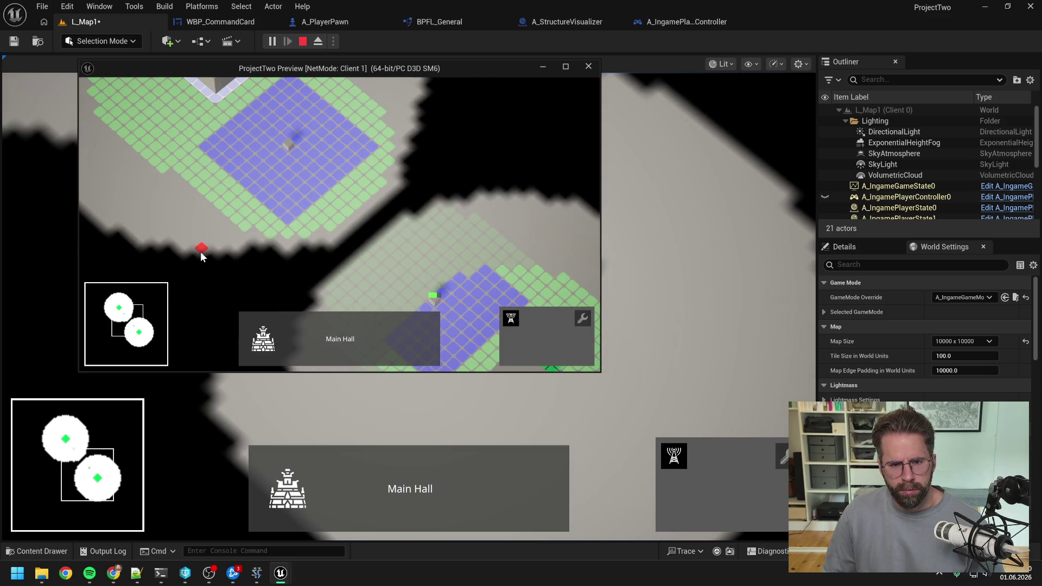
pyautogui.press('w')
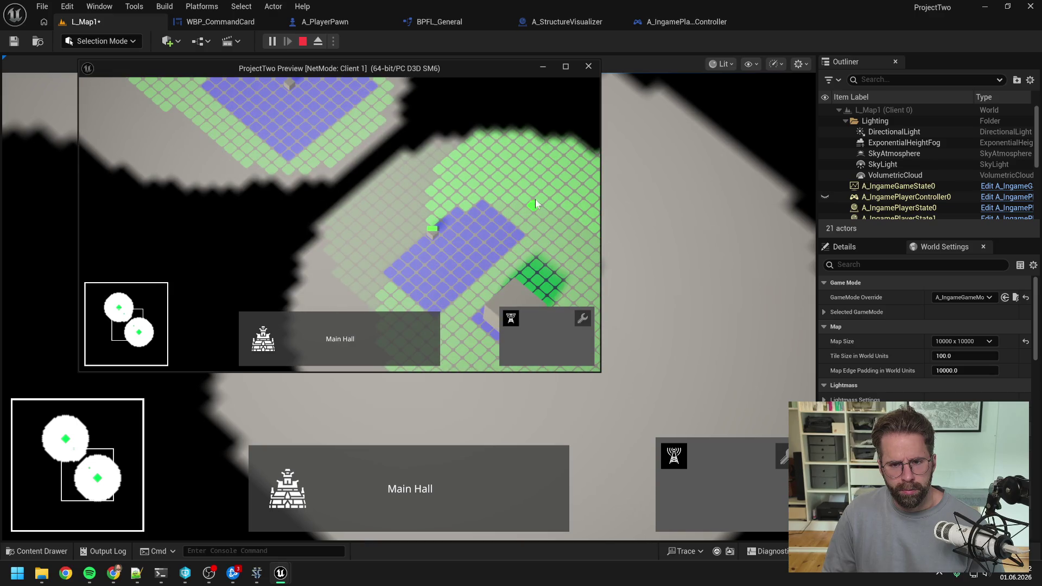
pyautogui.press('d')
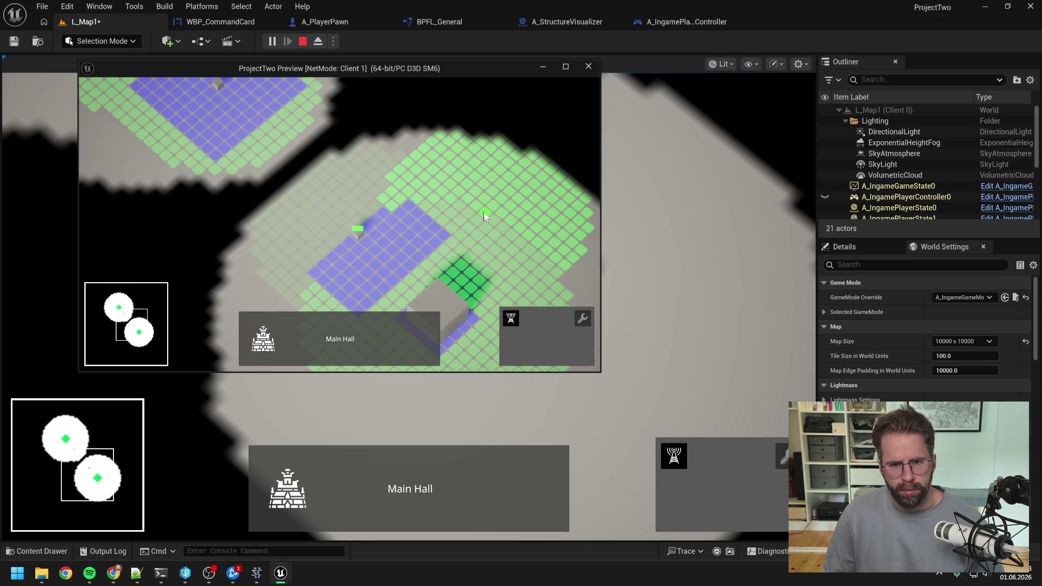
pyautogui.click(484, 212)
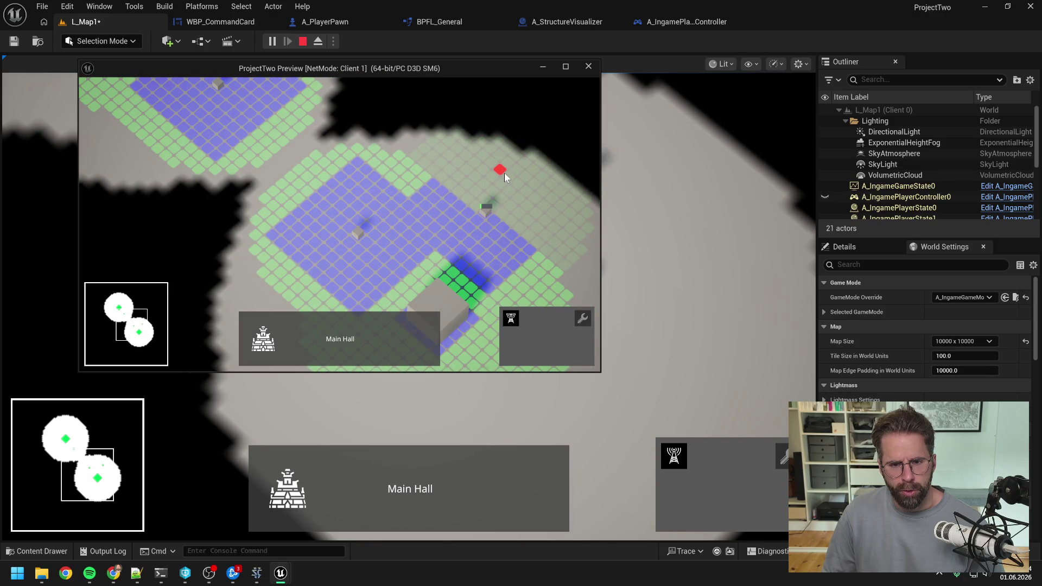
pyautogui.press('w')
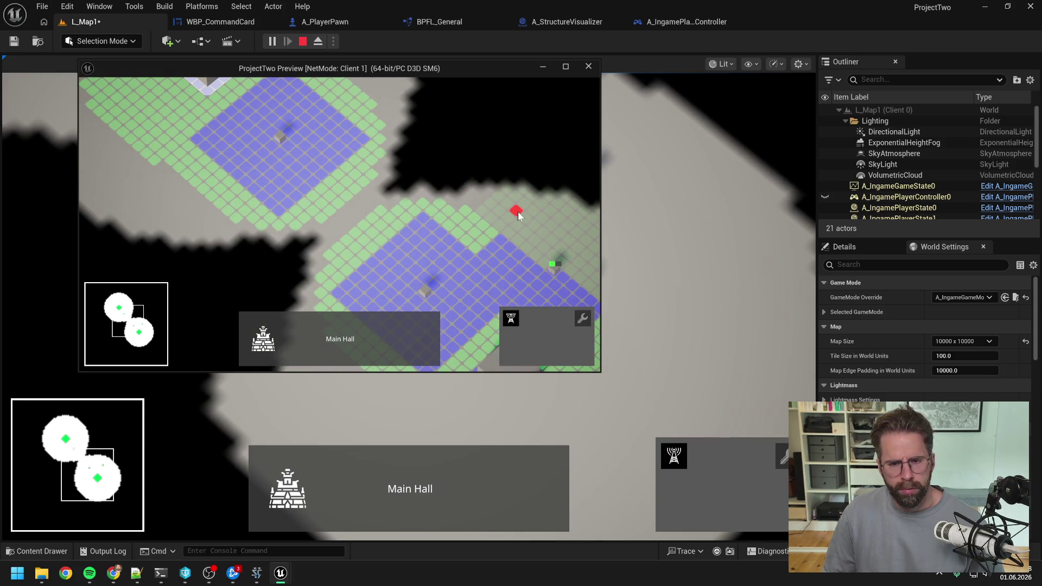
pyautogui.press('Escape')
pyautogui.press('Escape')
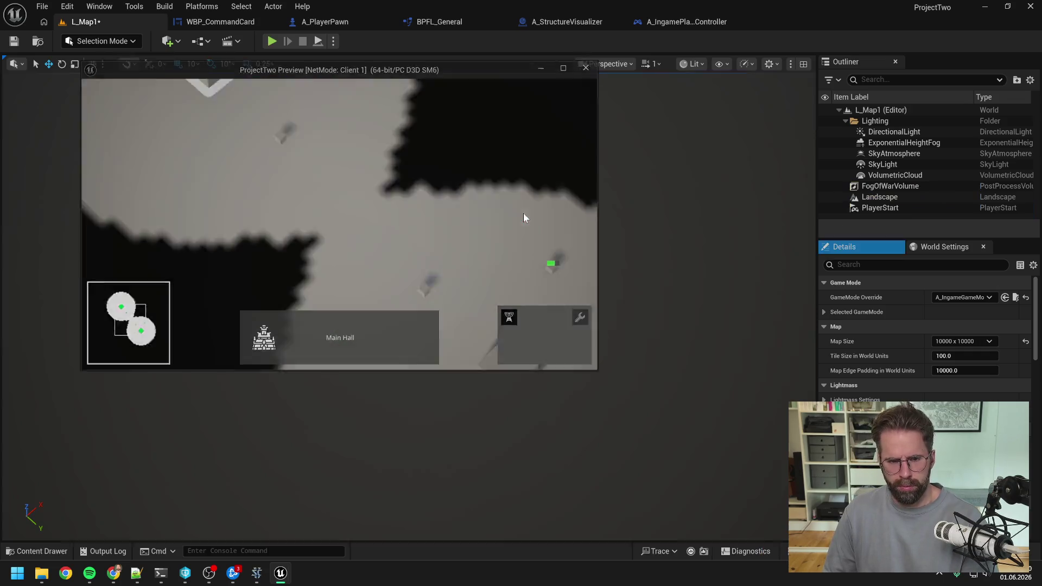
# Read back through the Phase 4 summary and start replying 'build ging durch und Verhalten ist genau wie vorher'.
pyautogui.click(166, 575)
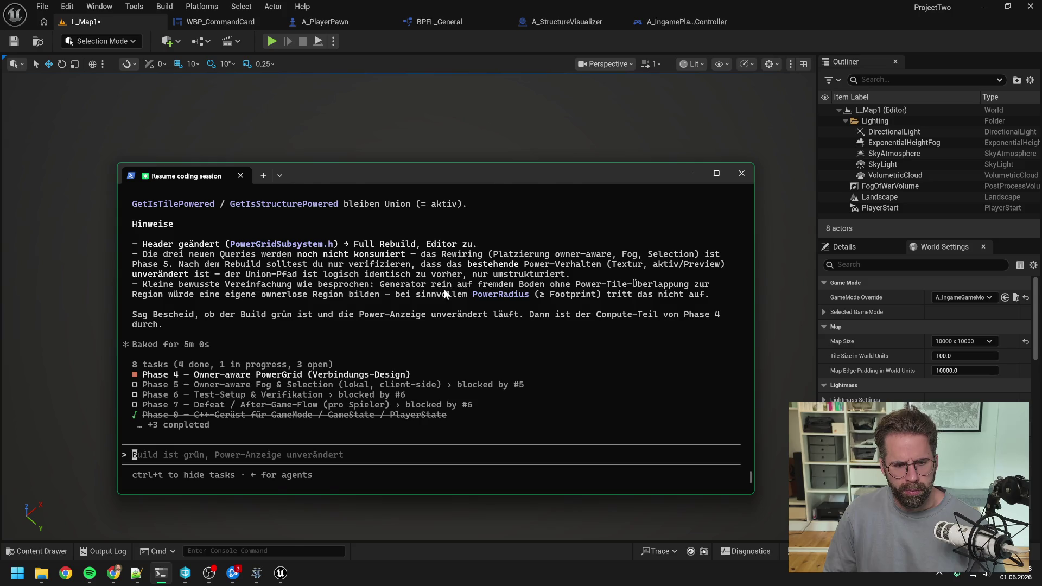
pyautogui.scroll(1, 444, 288)
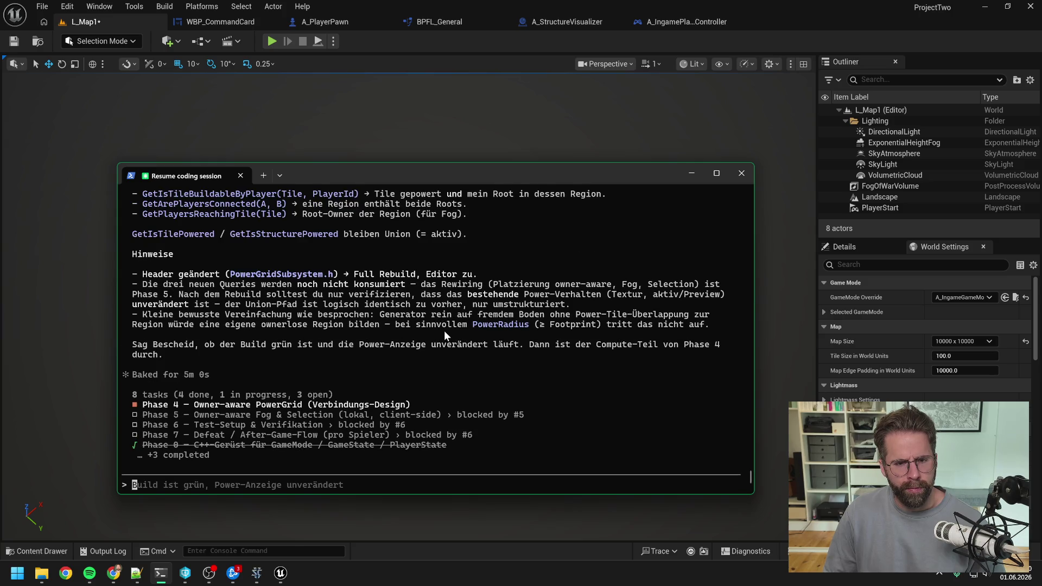
pyautogui.scroll(5, 445, 332)
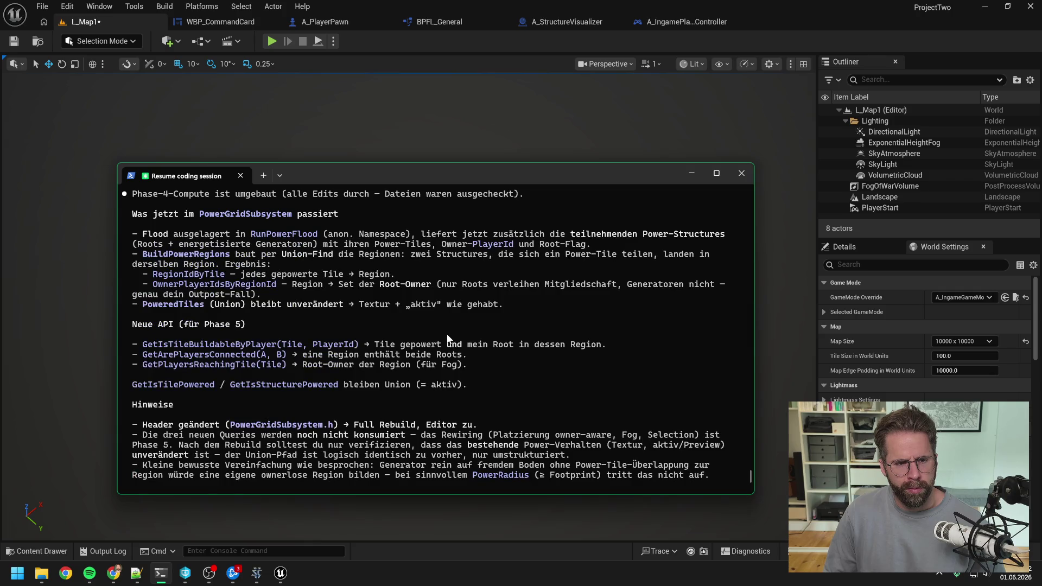
pyautogui.scroll(1, 446, 333)
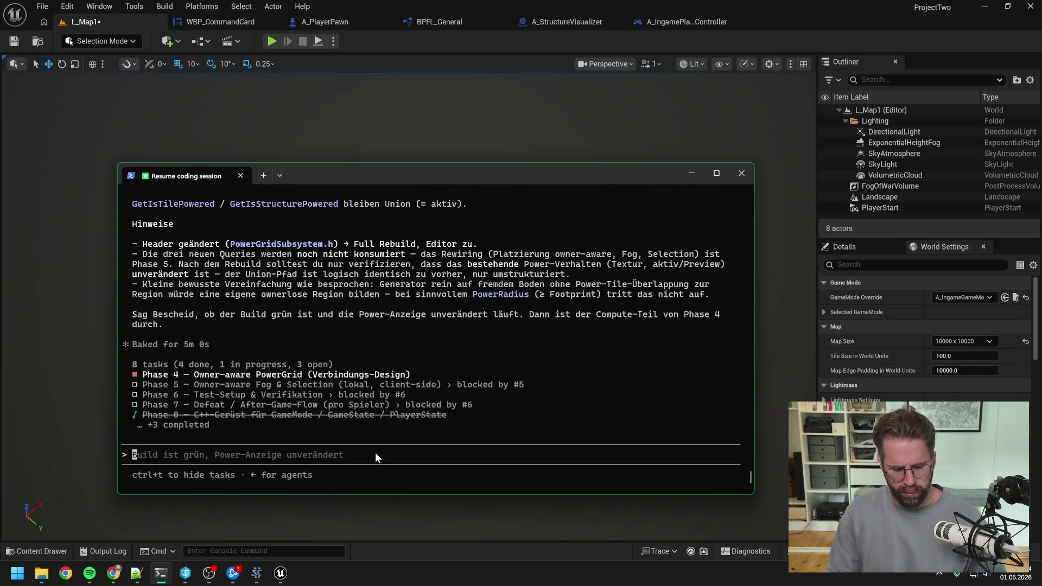
pyautogui.write('build ging durch ')
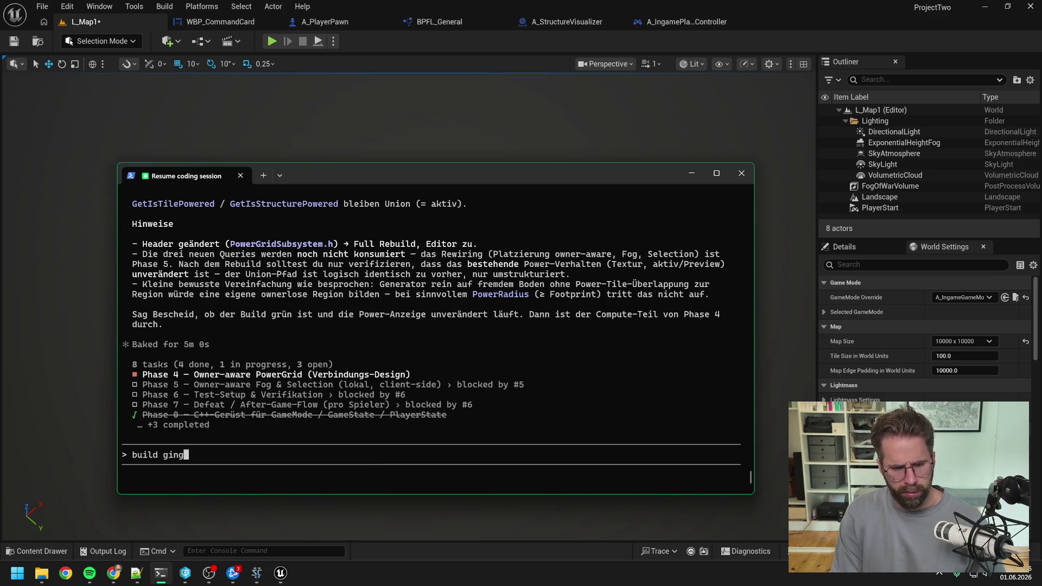
pyautogui.write('und ')
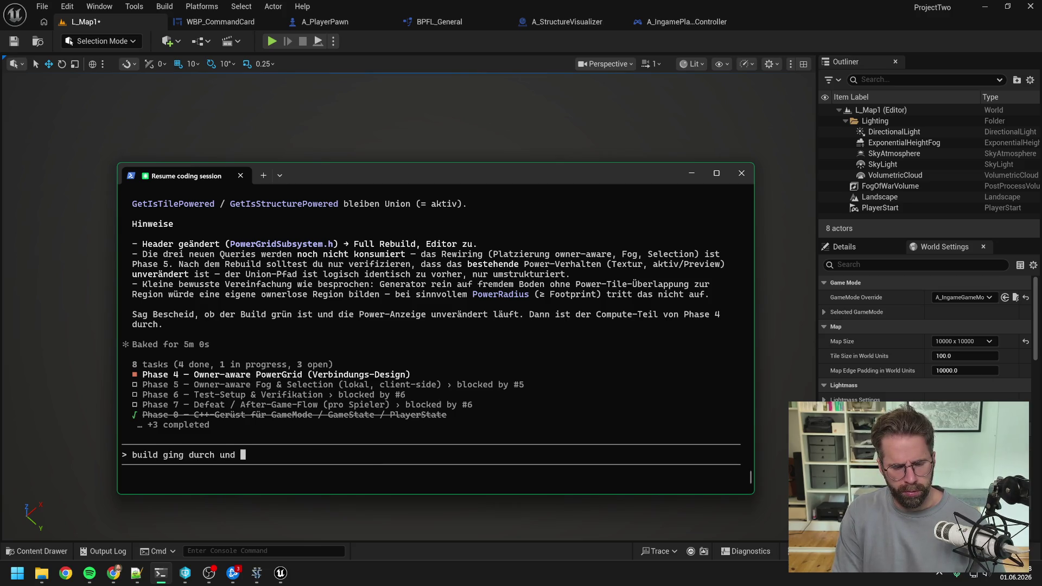
pyautogui.write('Verhalten is')
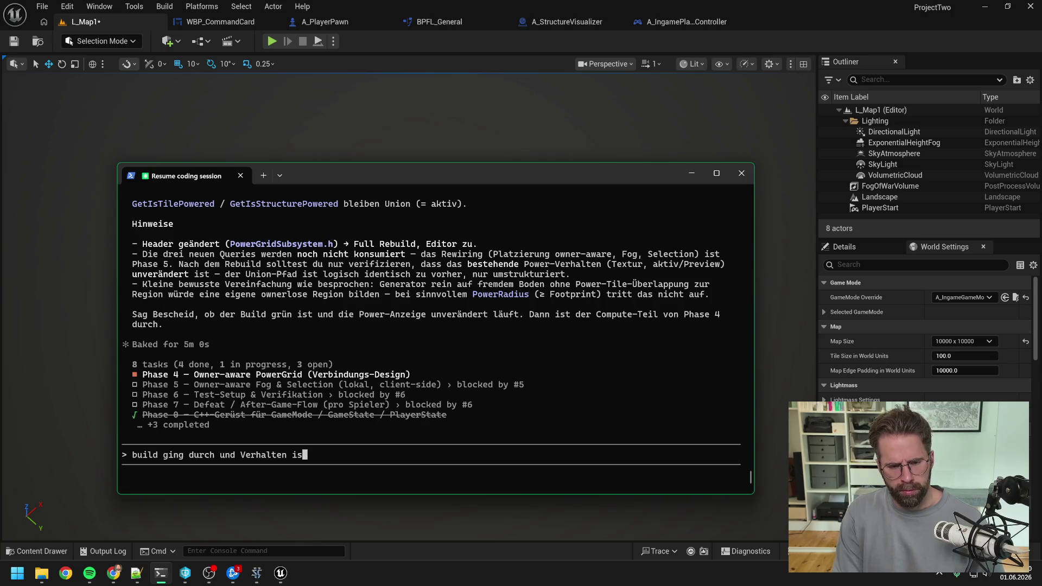
pyautogui.write('t genau wie vorher, dass')
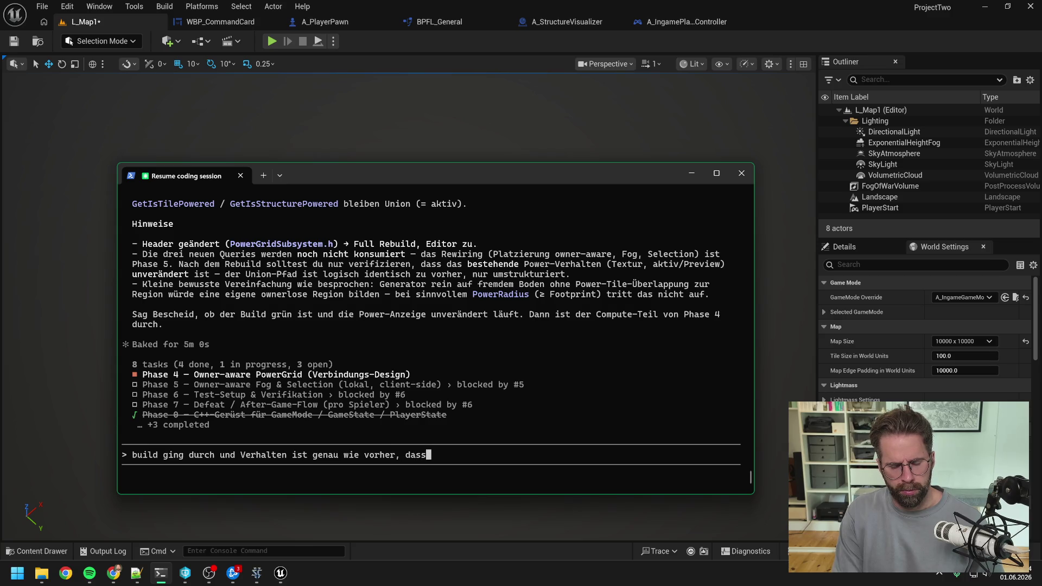
# Send the request to prevent building on an ally's grid without a connection, then return to Unreal.
pyautogui.press('BackSpace')
pyautogui.press('BackSpace')
pyautogui.press('BackSpace')
pyautogui.press('BackSpace')
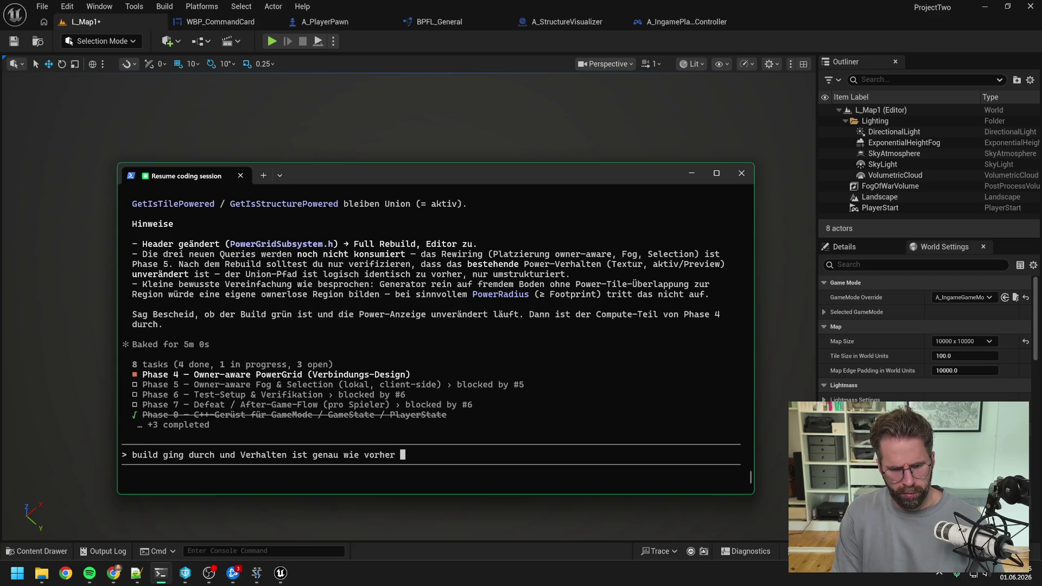
pyautogui.write('-> Jetzt wollen w')
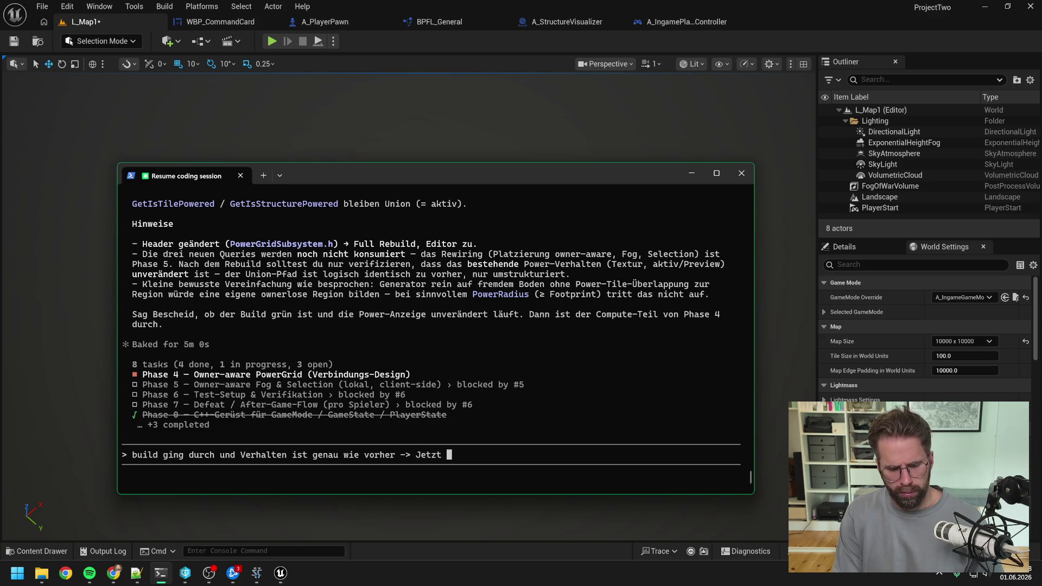
pyautogui.write('ir zu')
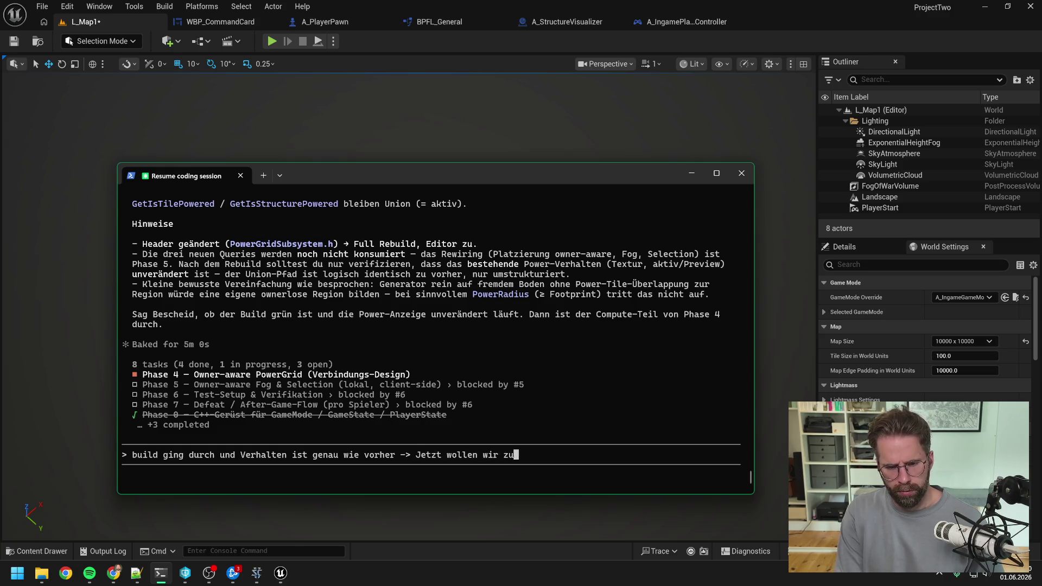
pyautogui.write('erst verhindern,')
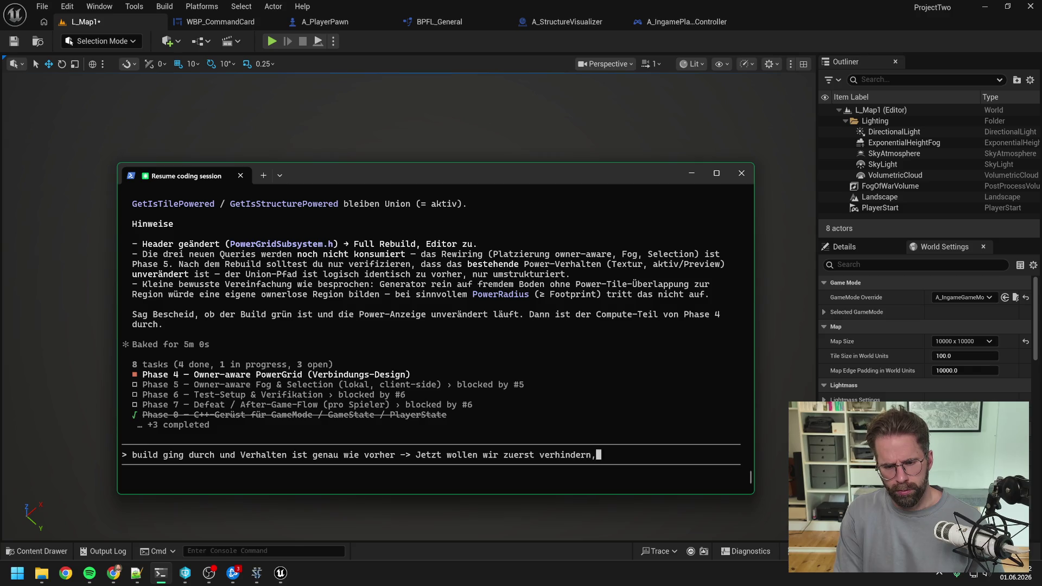
pyautogui.write(' dass wi')
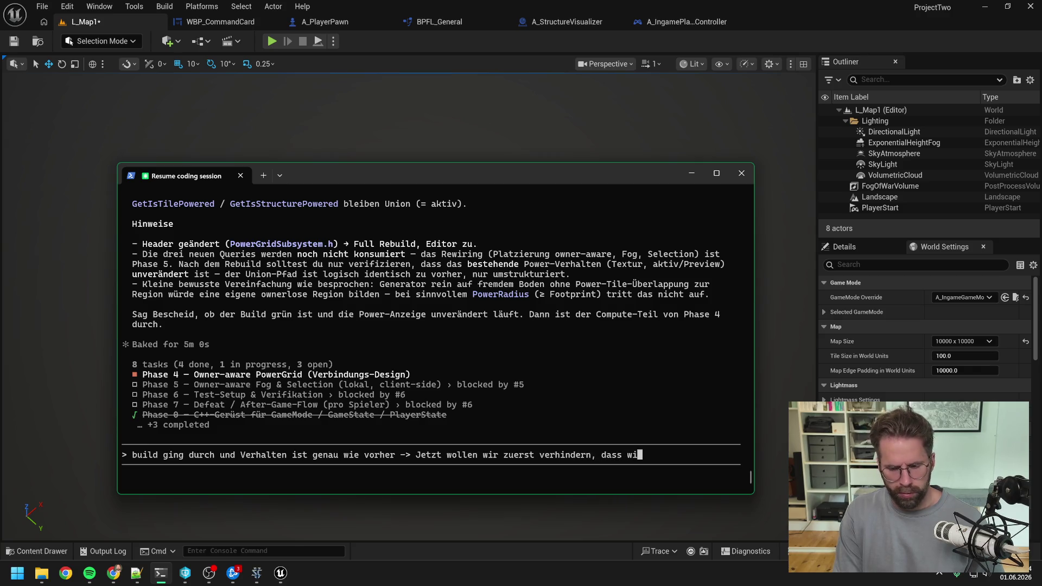
pyautogui.write('r ohne ')
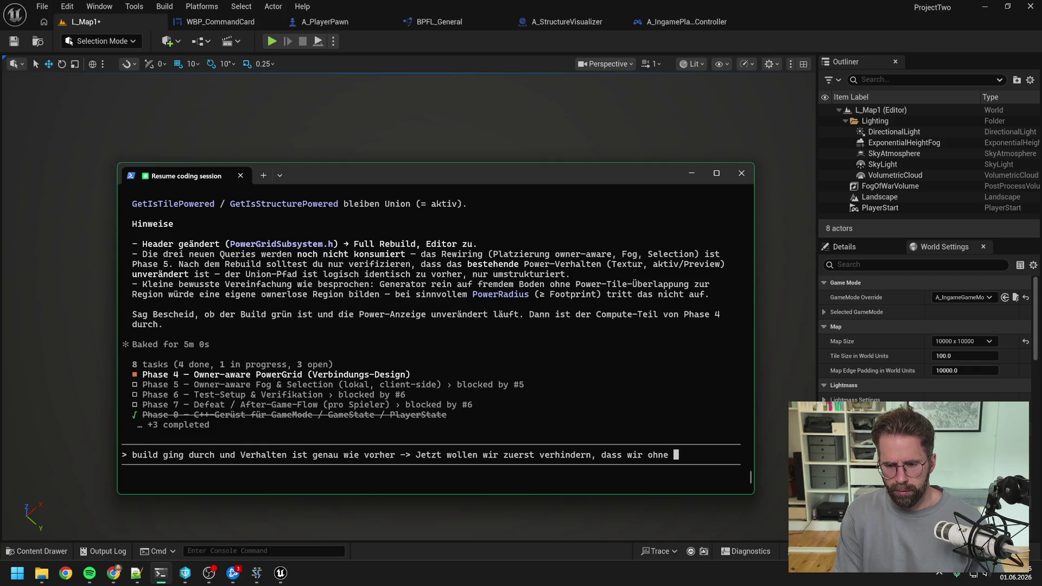
pyautogui.write('Verbindung auf d')
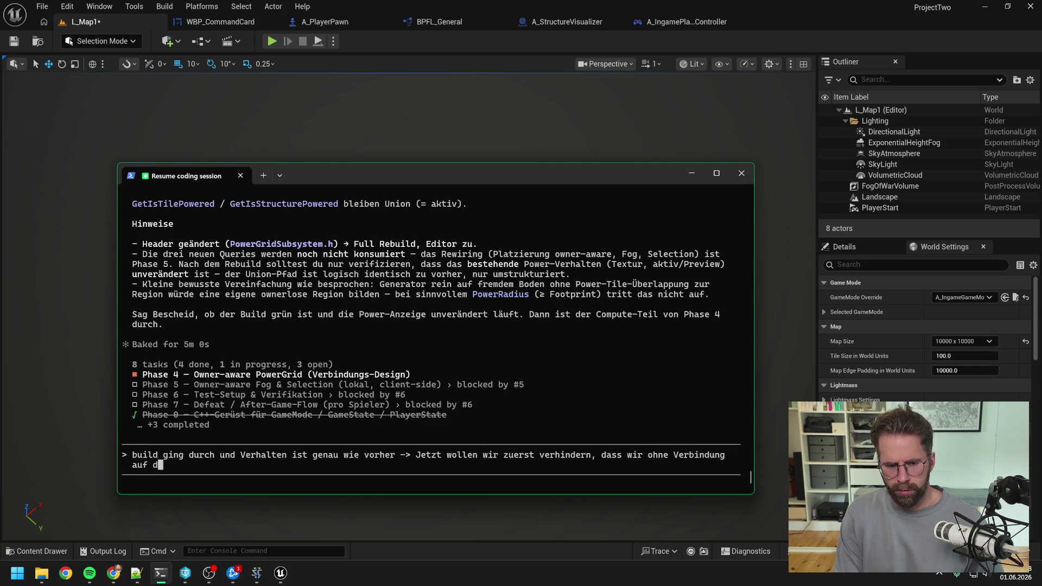
pyautogui.write('em Grid das All')
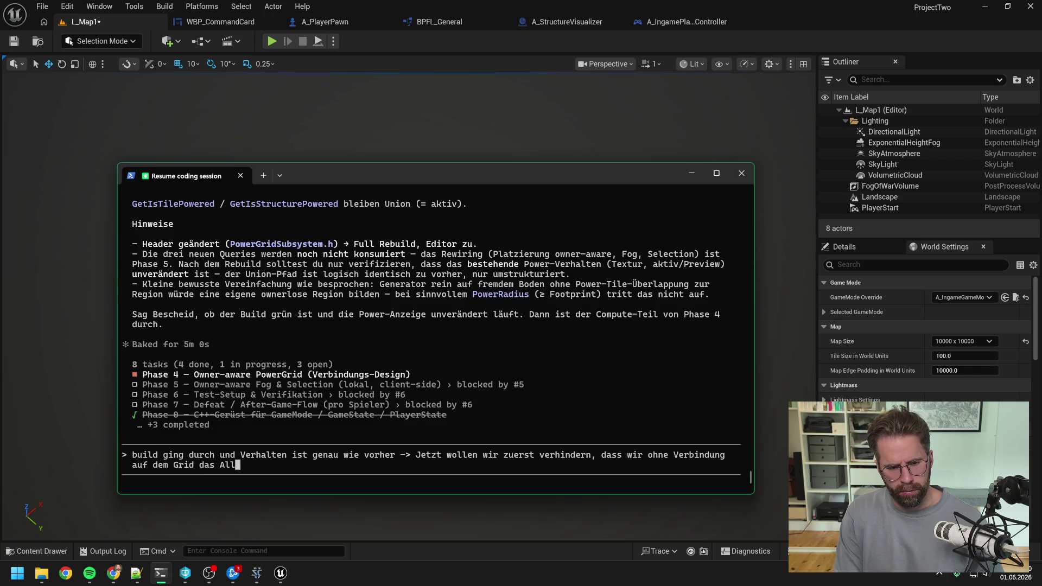
pyautogui.write('ys bauen können')
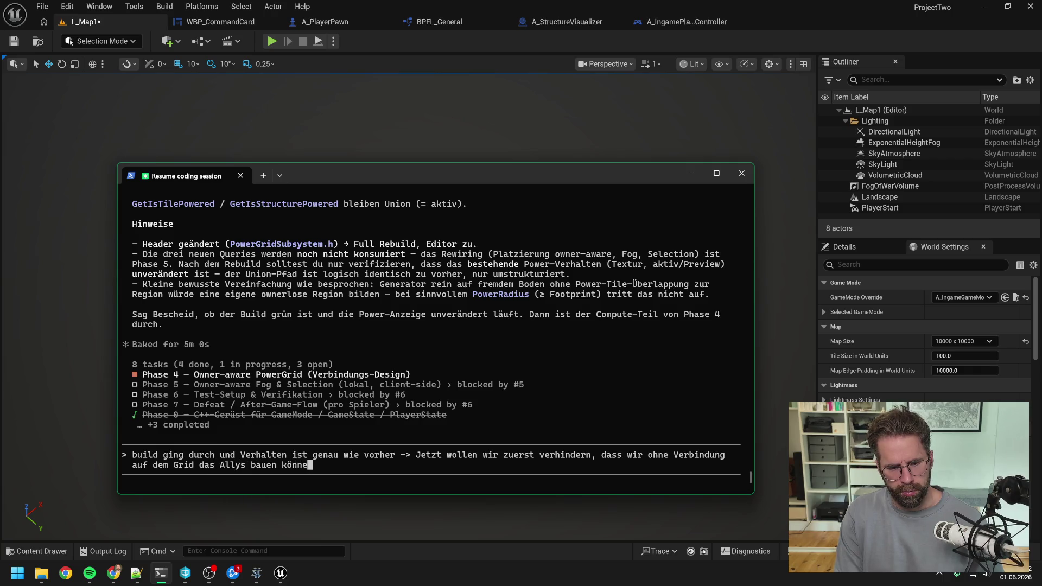
pyautogui.press('Return')
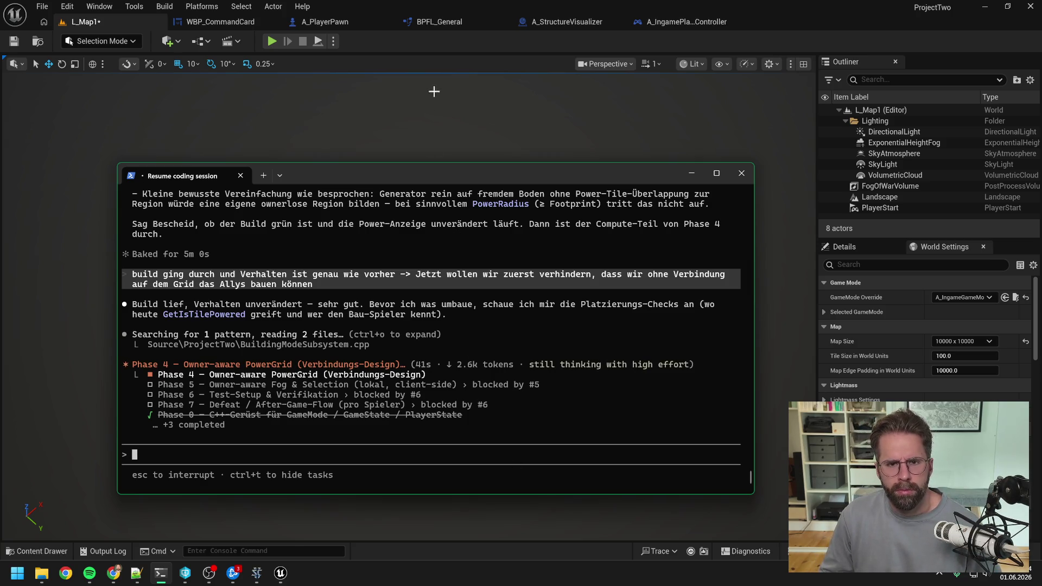
pyautogui.click(439, 41)
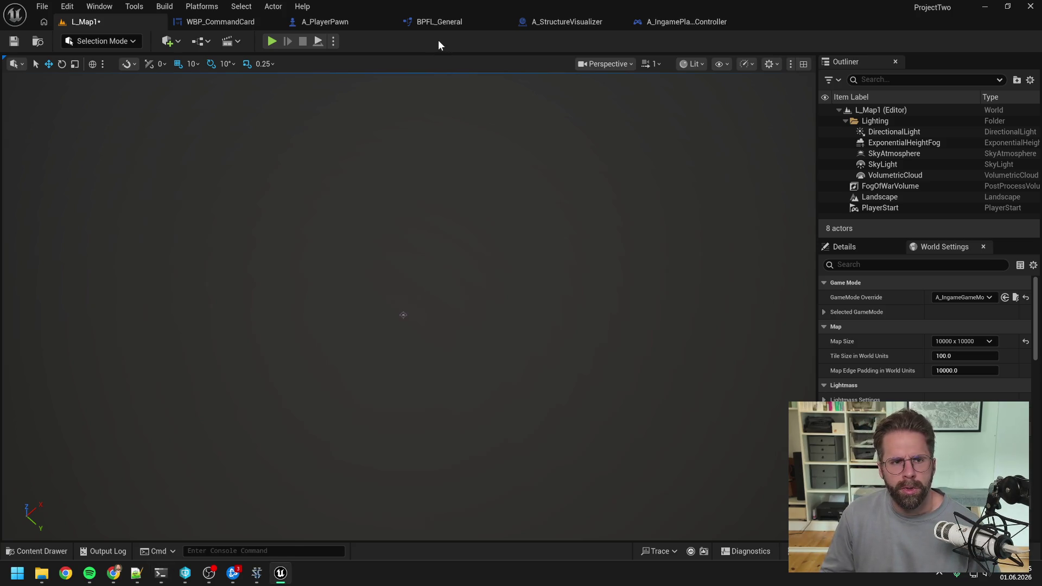
# Search all Blueprints for 'getistile' and open GetIsTilePowered in BPFL_General.
pyautogui.click(685, 24)
pyautogui.scroll(-3, 545, 187)
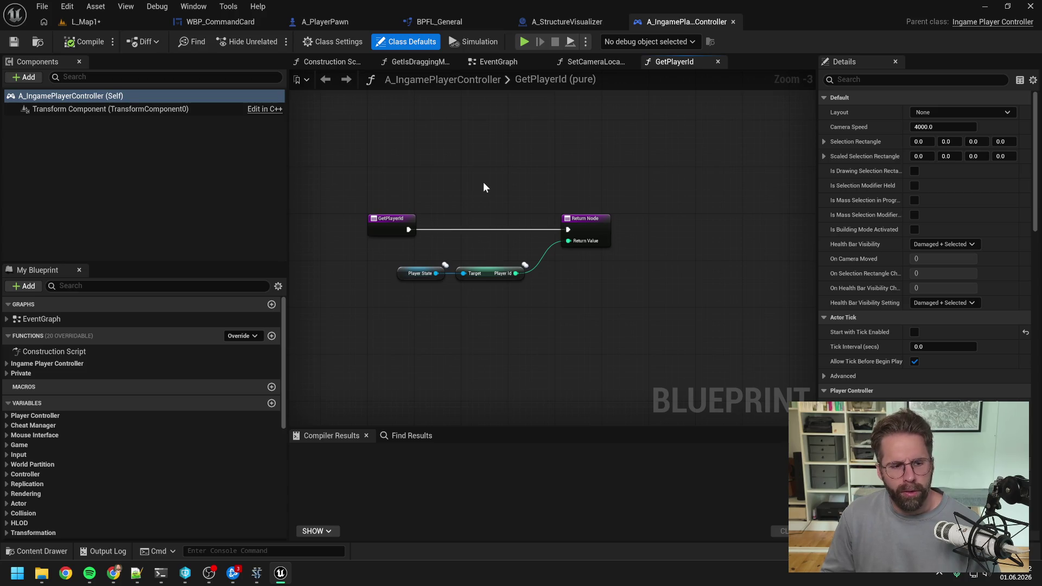
pyautogui.click(412, 436)
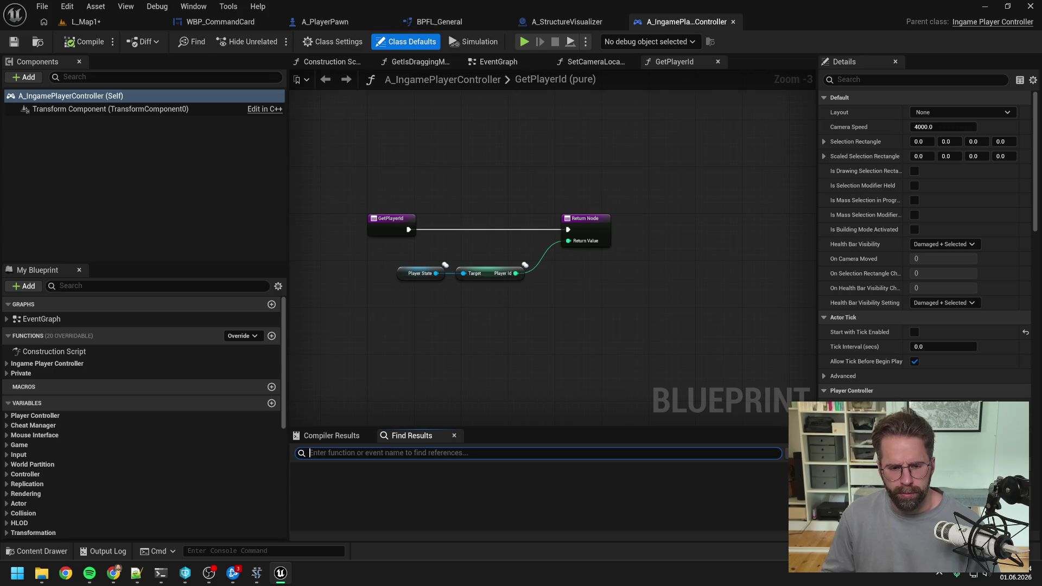
pyautogui.write('getistilepowered')
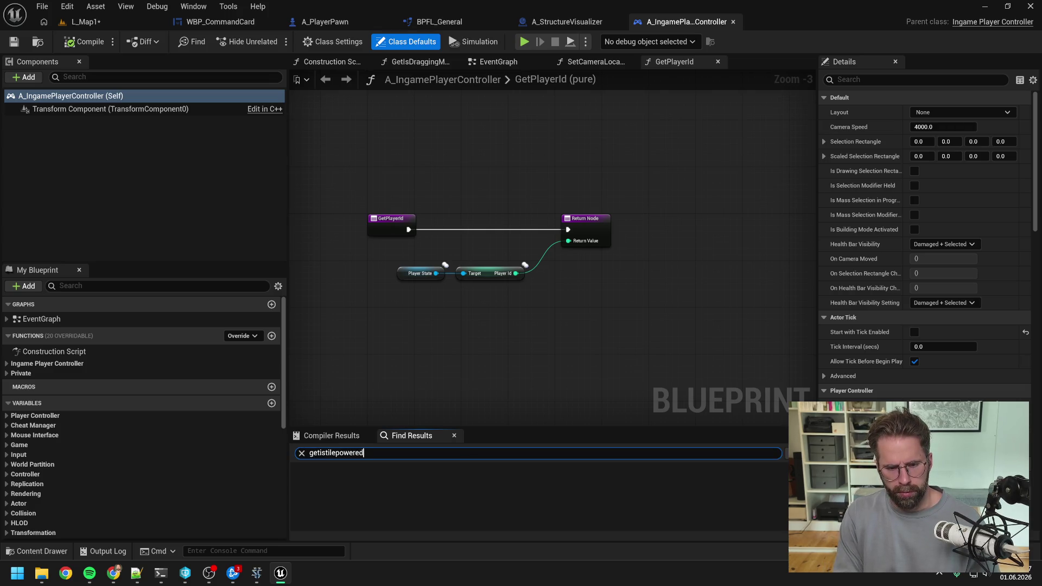
pyautogui.press('Return')
pyautogui.click(785, 452)
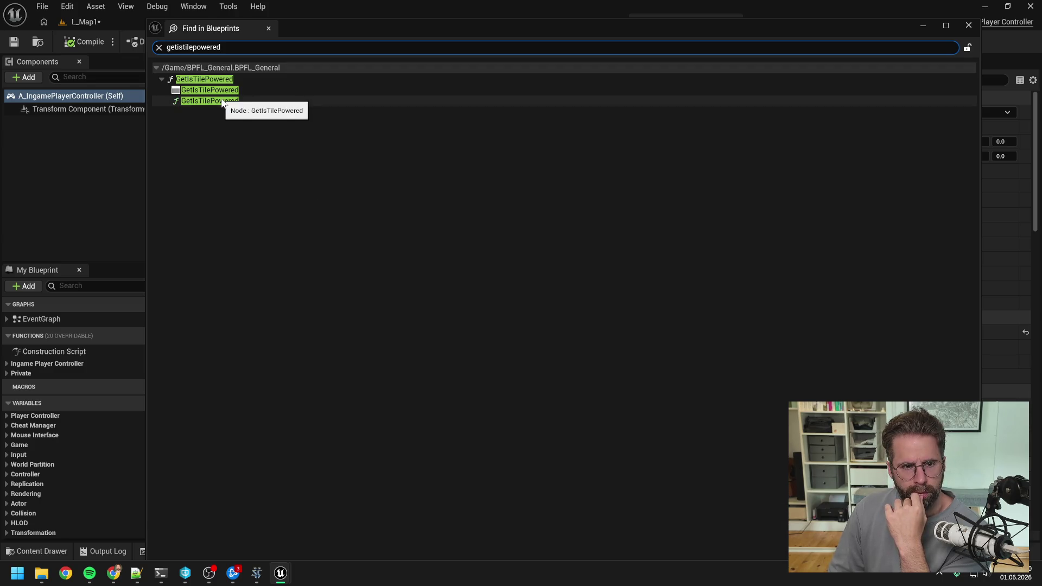
pyautogui.doubleClick(222, 102)
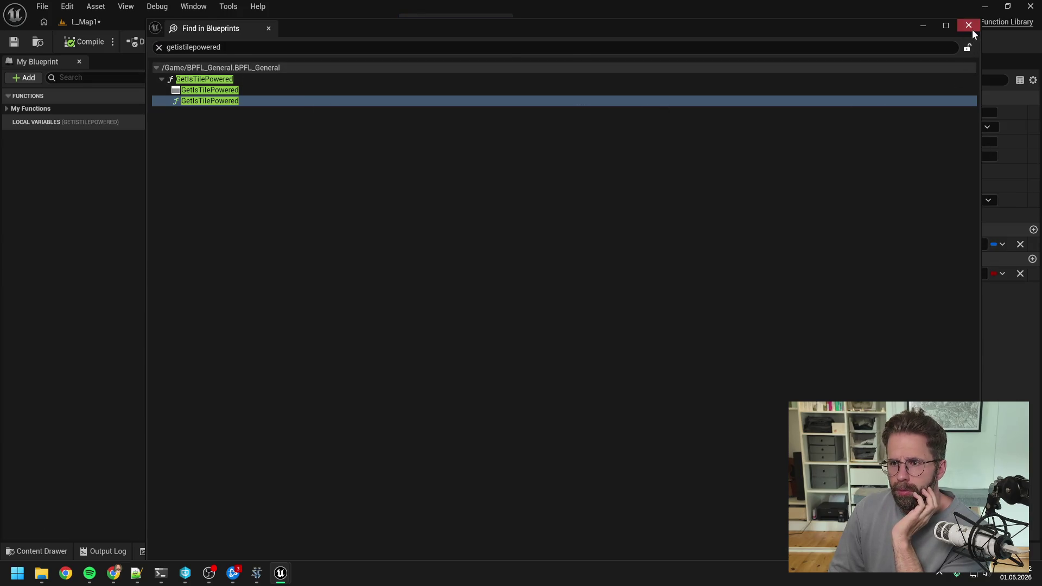
pyautogui.click(968, 25)
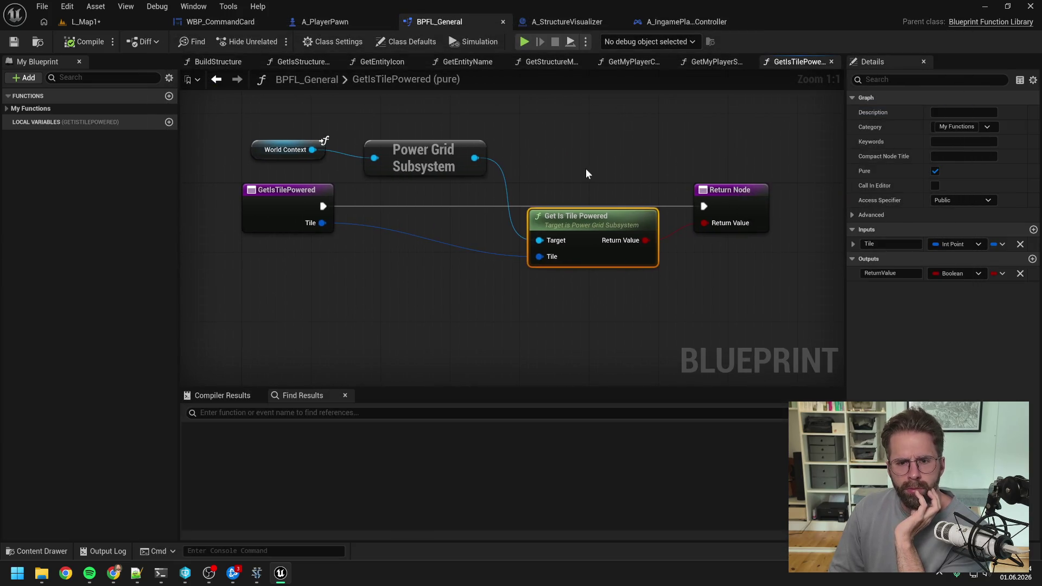
# Look up references to GetIsTilePowered by name in BPFL_General.
pyautogui.click(585, 168)
pyautogui.scroll(-1, 585, 169)
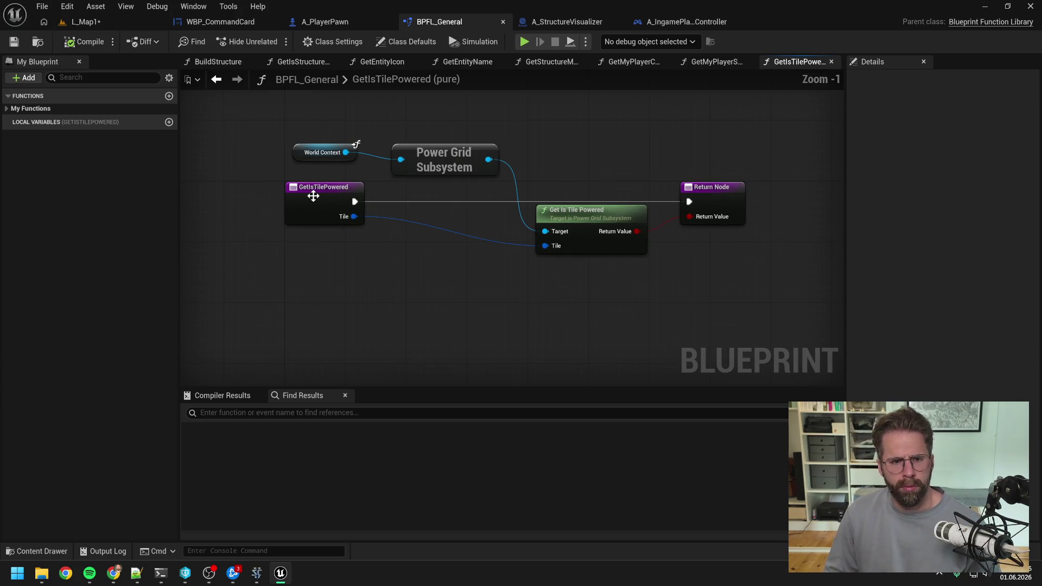
pyautogui.click(308, 193)
pyautogui.rightClick(309, 194)
pyautogui.moveTo(360, 328)
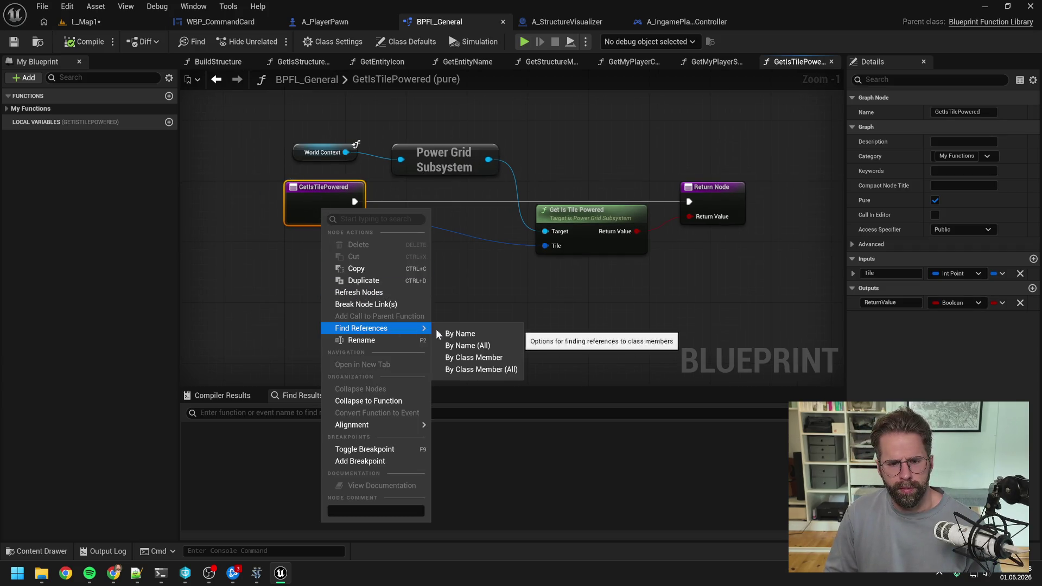
pyautogui.click(453, 333)
pyautogui.click(830, 412)
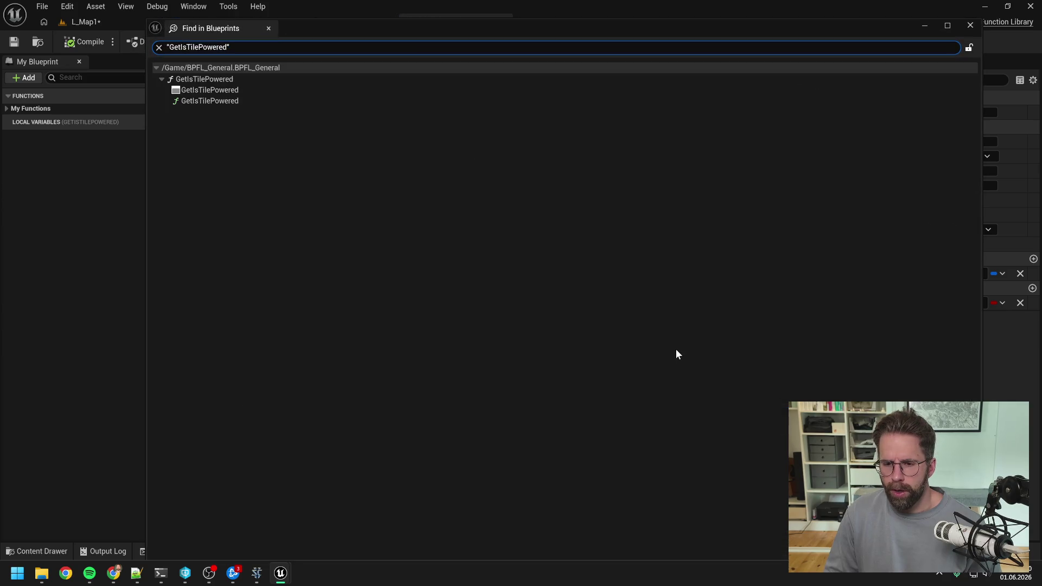
pyautogui.click(970, 25)
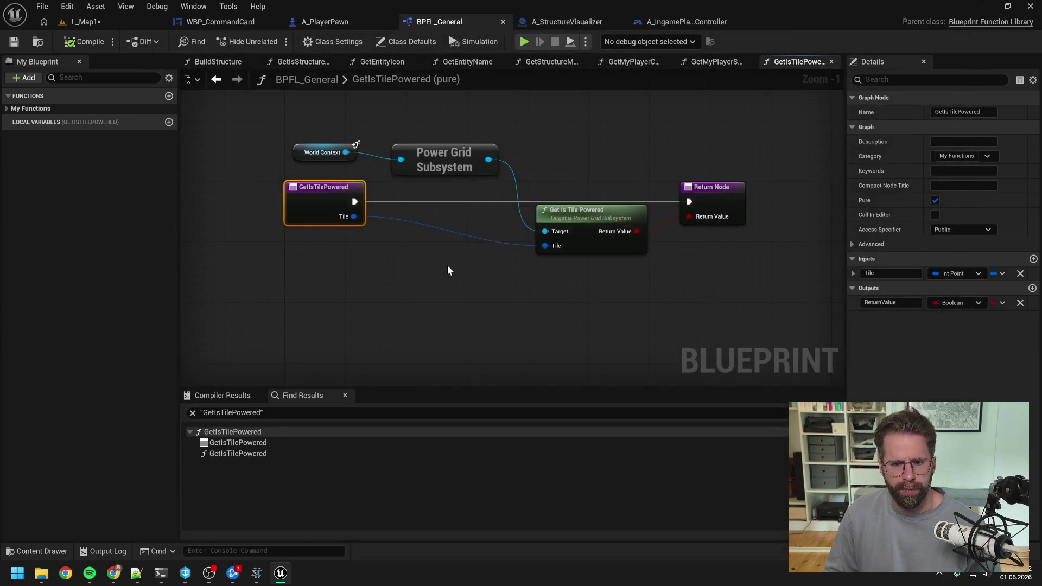
# Delete the GetIsTilePowered function, compile the library and save.
pyautogui.click(104, 78)
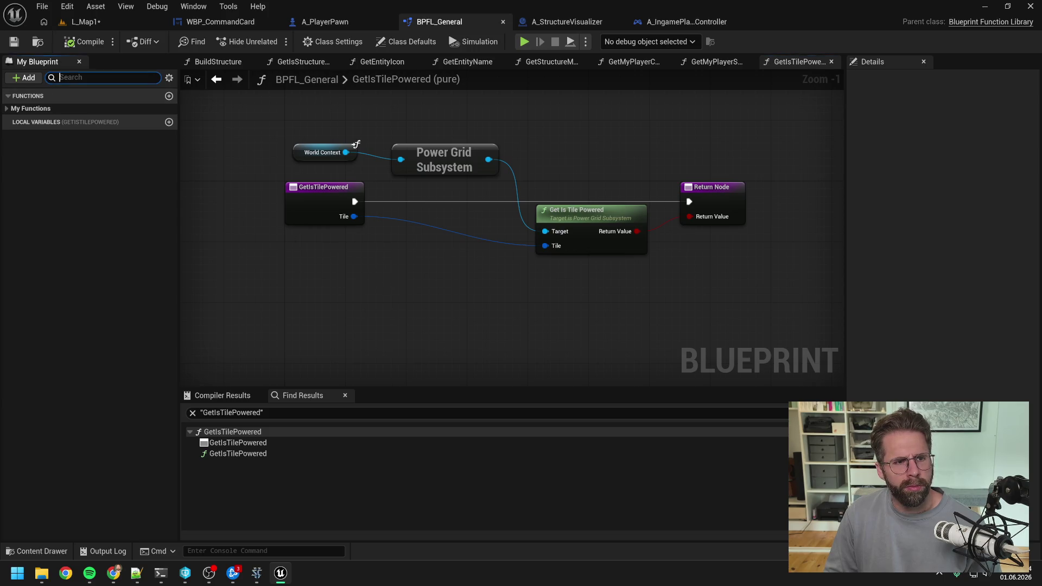
pyautogui.write('get is ti')
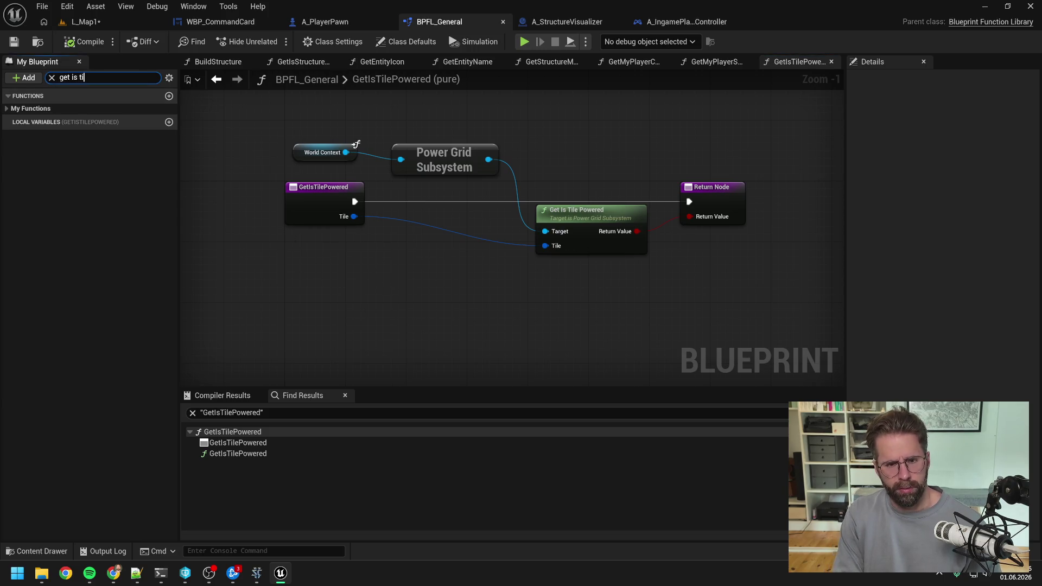
pyautogui.click(80, 136)
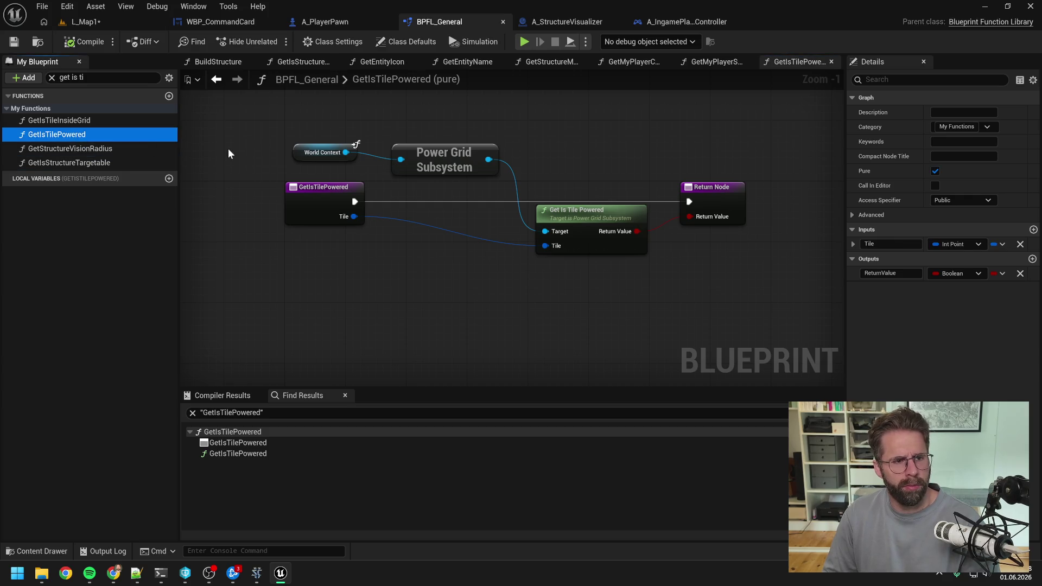
pyautogui.press('Delete')
pyautogui.click(84, 41)
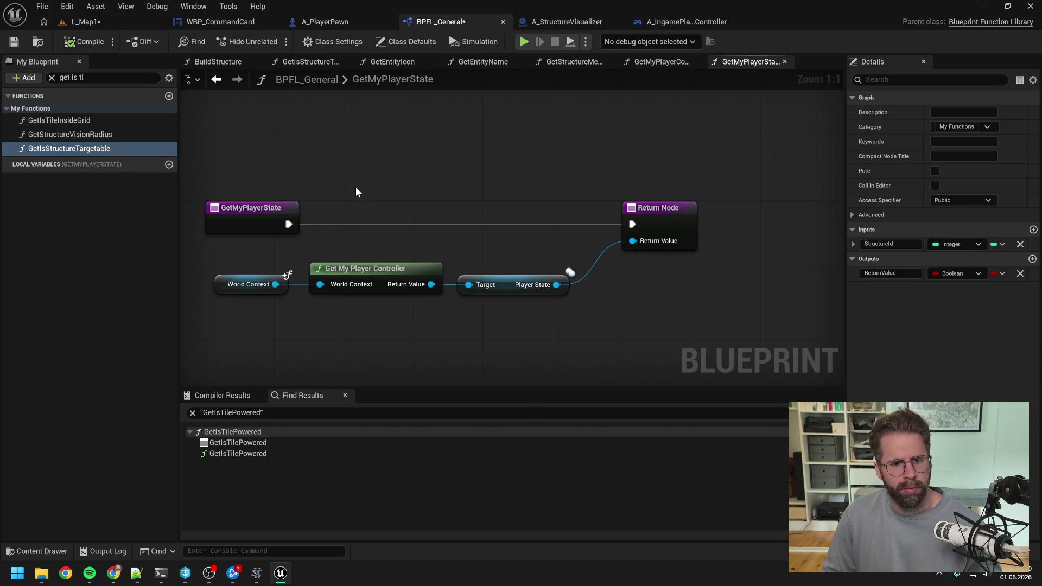
pyautogui.hotkey('ctrl', 'shift', 's')
# Check GetIsTileInsideGrid's references, delete it and recompile the function library.
pyautogui.rightClick(82, 121)
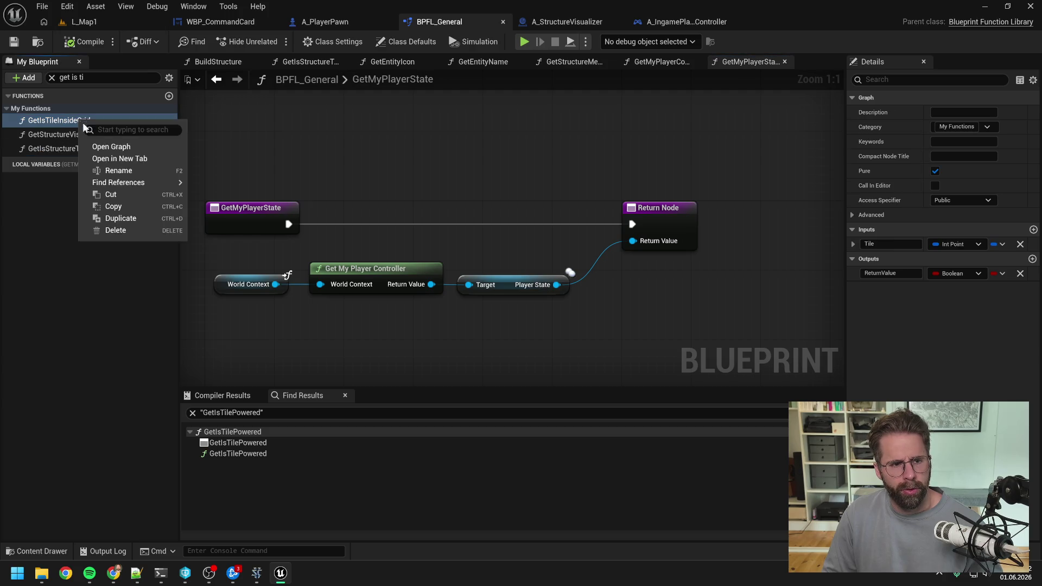
pyautogui.moveTo(123, 185)
pyautogui.click(224, 200)
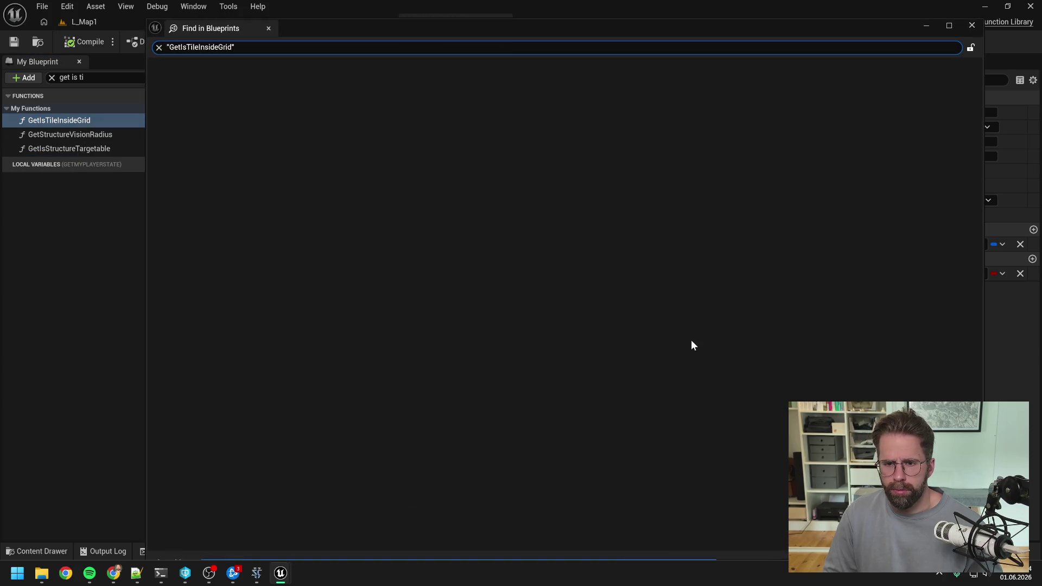
pyautogui.click(82, 119)
pyautogui.press('Delete')
pyautogui.click(87, 43)
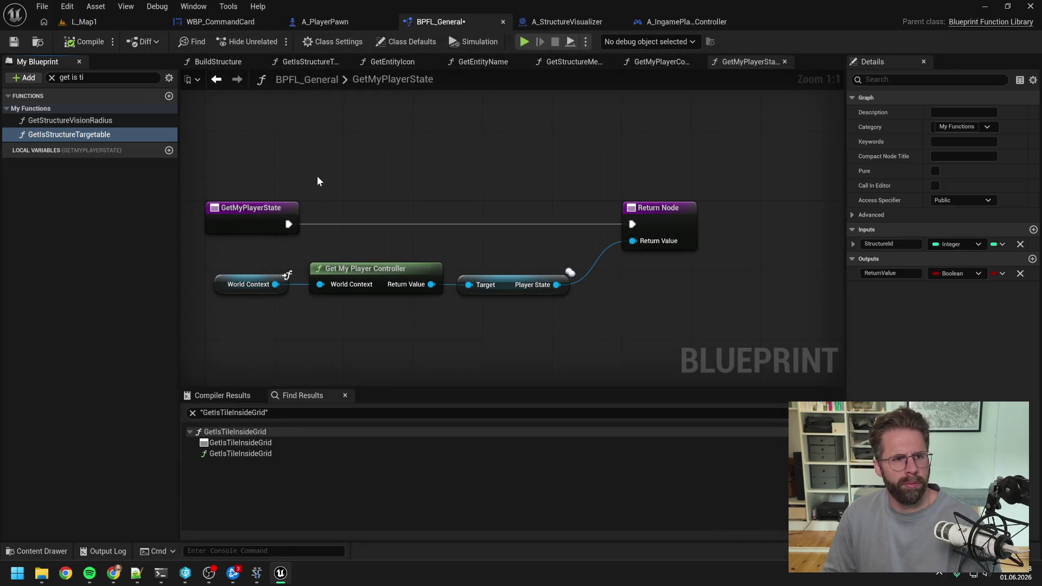
pyautogui.click(160, 573)
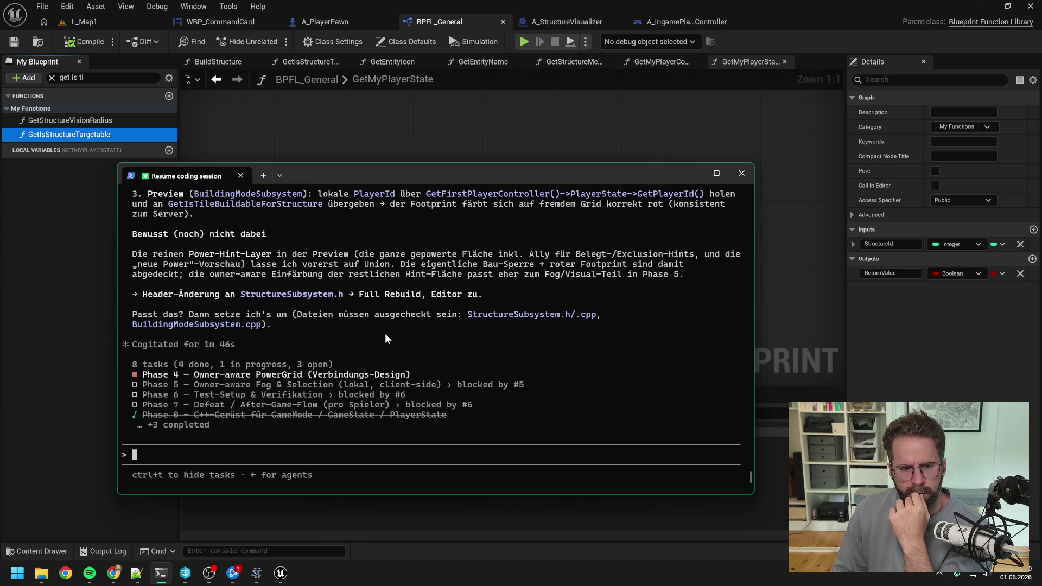
pyautogui.scroll(6, 391, 337)
pyautogui.scroll(5, 418, 342)
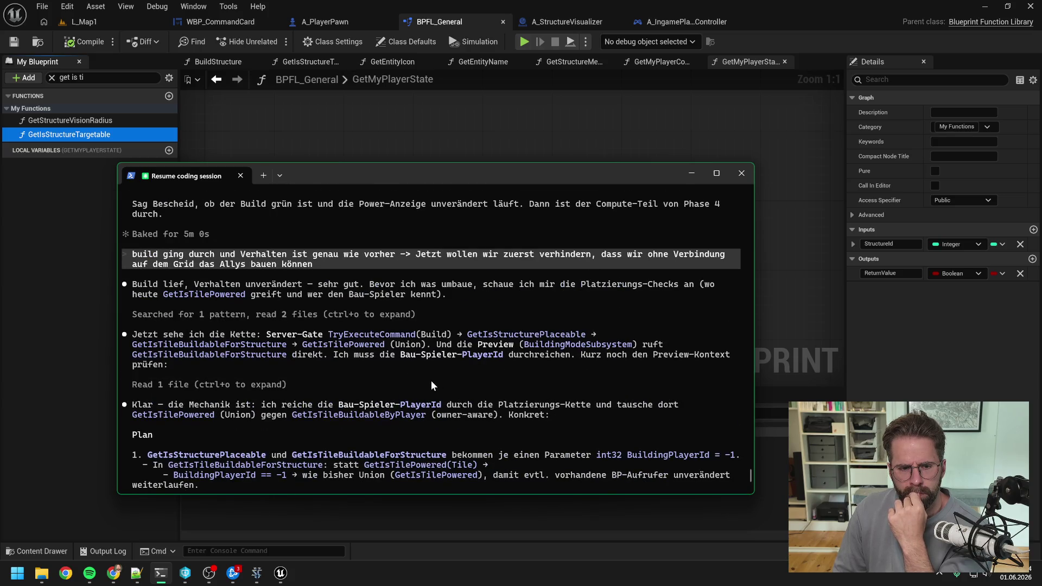
pyautogui.scroll(-2, 427, 378)
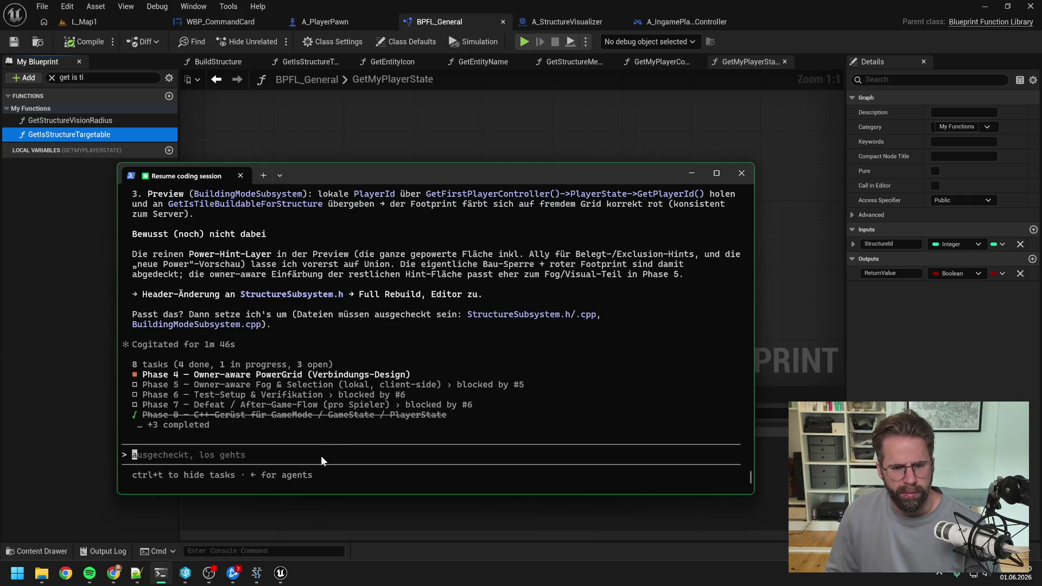
pyautogui.write('ok los')
# Approve the plan and the StructureSubsystem edits passing the player id into placement checks.
pyautogui.press('Return')
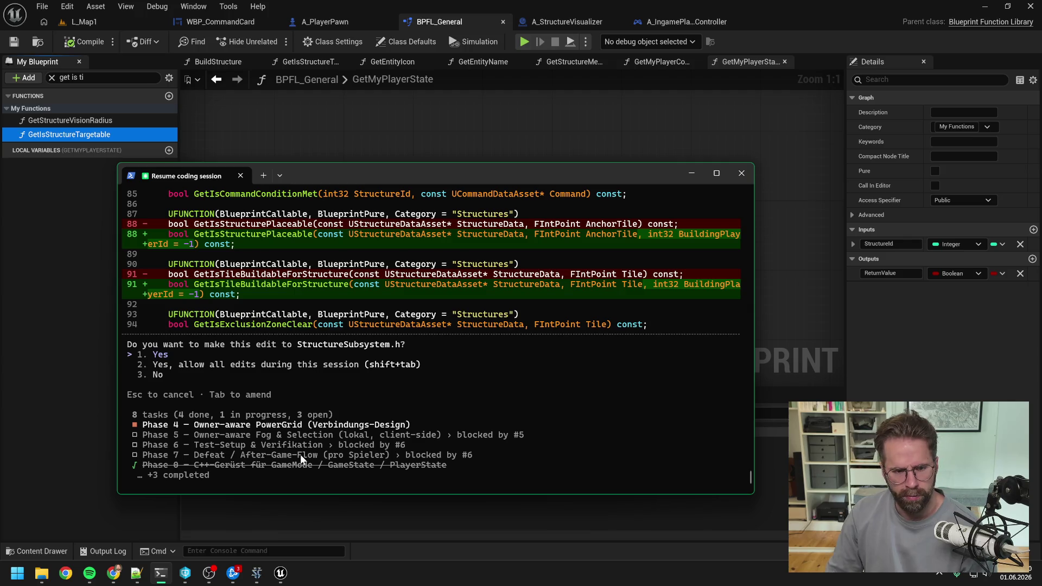
pyautogui.press('Return')
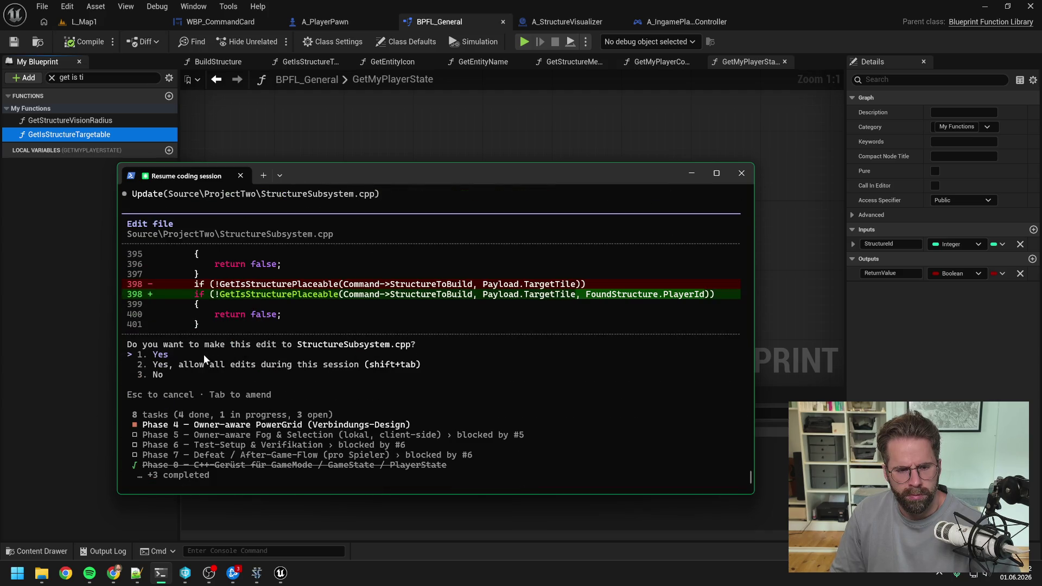
pyautogui.press('Return')
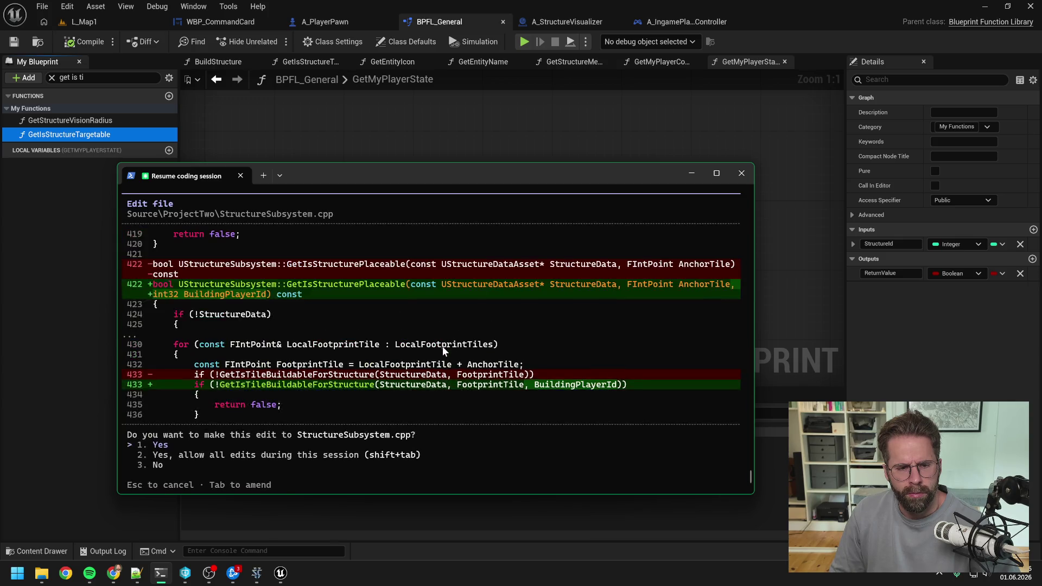
pyautogui.press('Return')
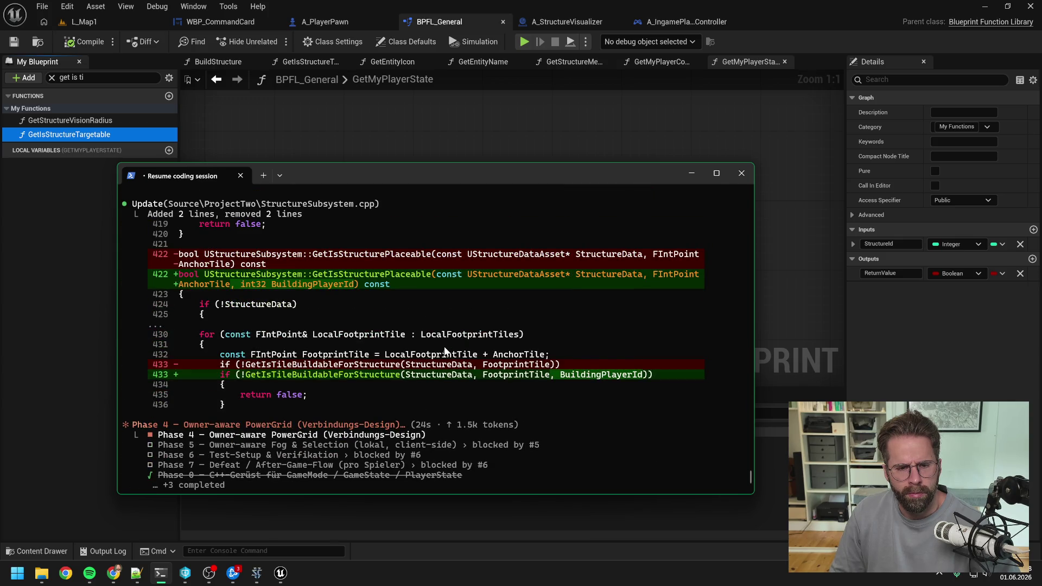
pyautogui.scroll(3, 446, 350)
pyautogui.scroll(4, 448, 347)
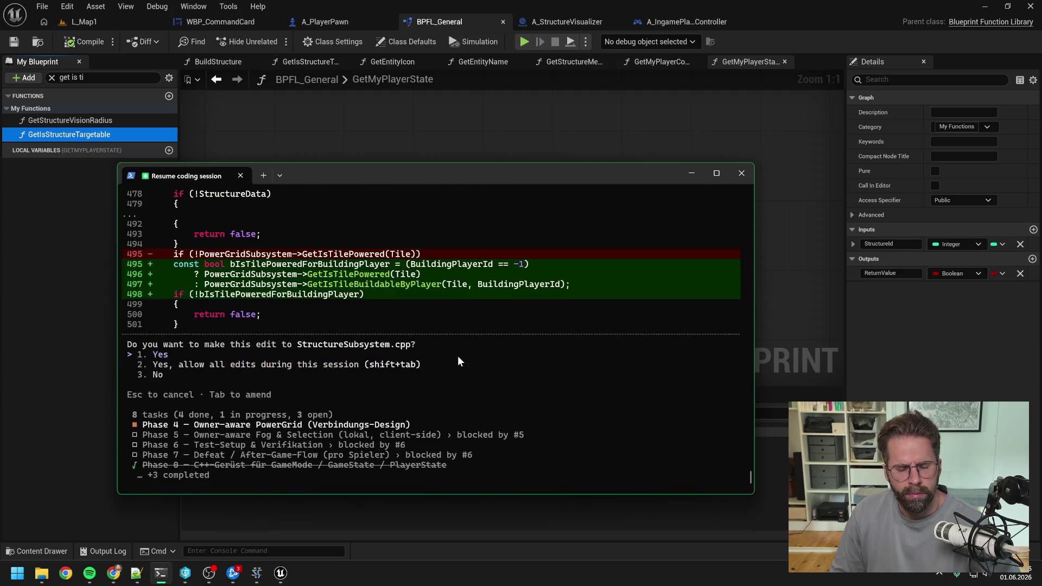
pyautogui.press('Return')
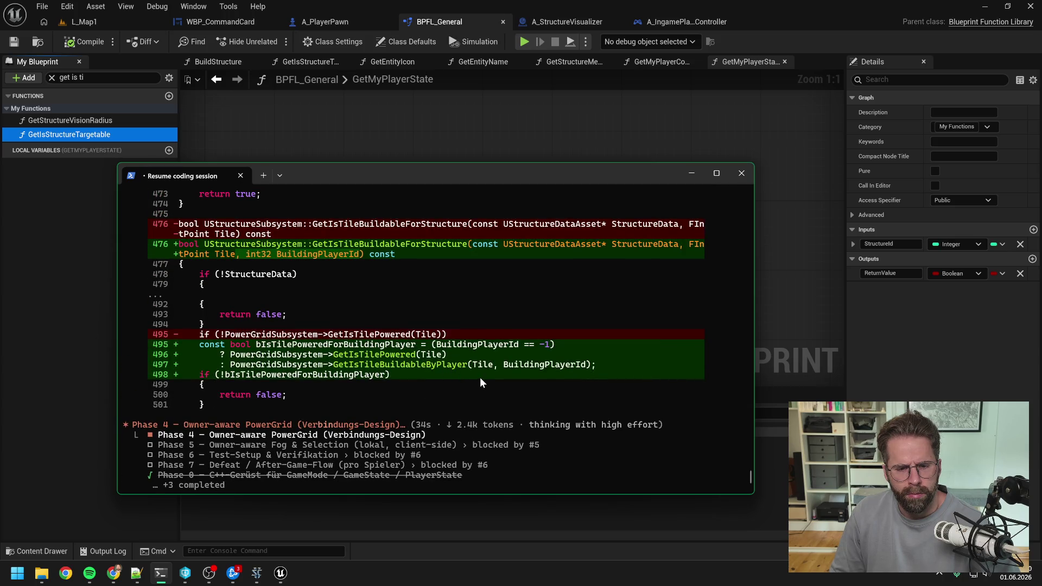
pyautogui.scroll(4, 483, 382)
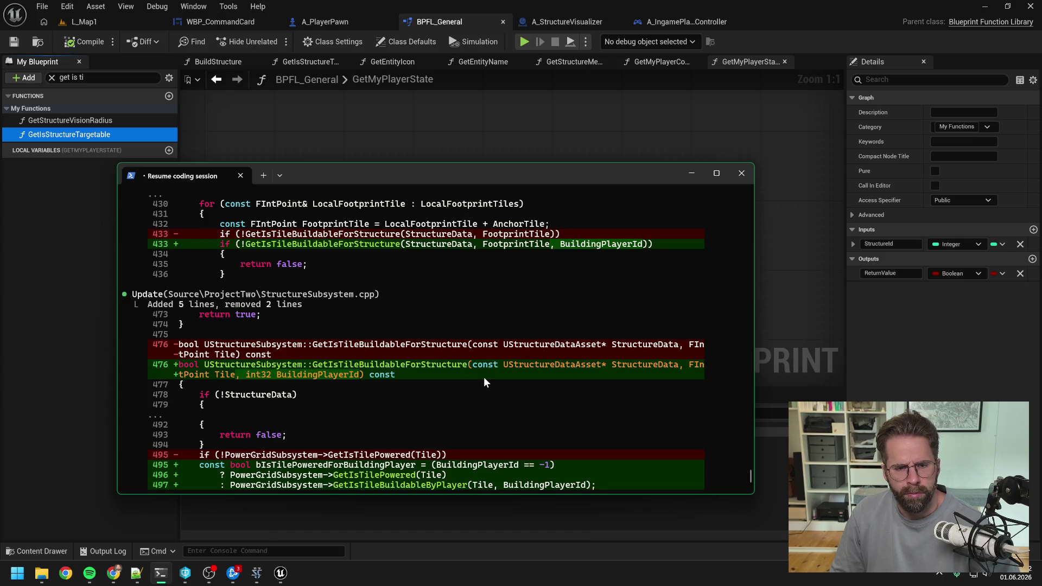
pyautogui.scroll(2, 485, 382)
pyautogui.scroll(3, 485, 382)
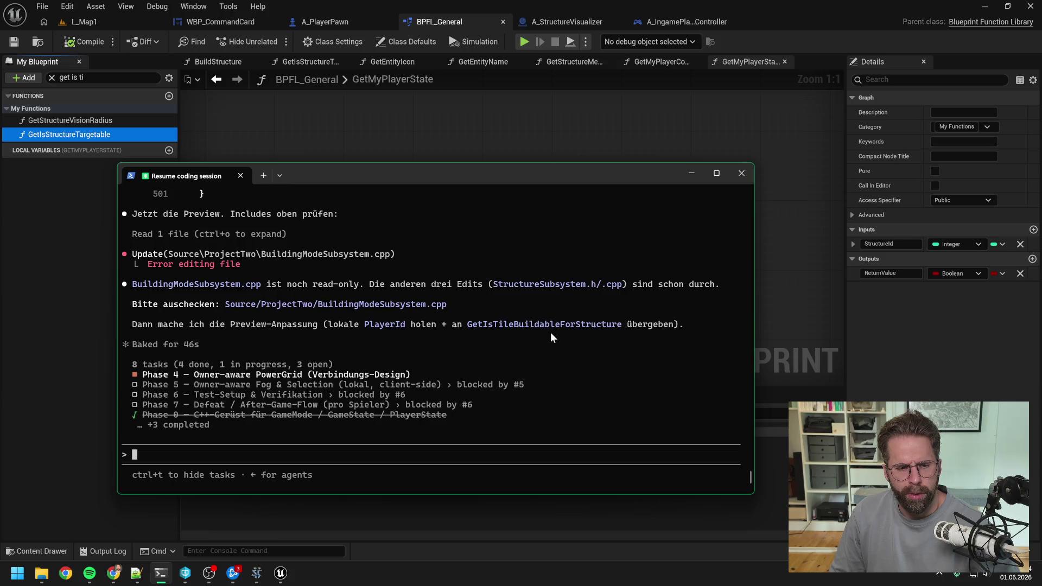
# Check out BuildingModeSubsystem.cpp and BuildingModeSubsystem.h in Perforce.
pyautogui.click(185, 572)
pyautogui.scroll(15, 491, 320)
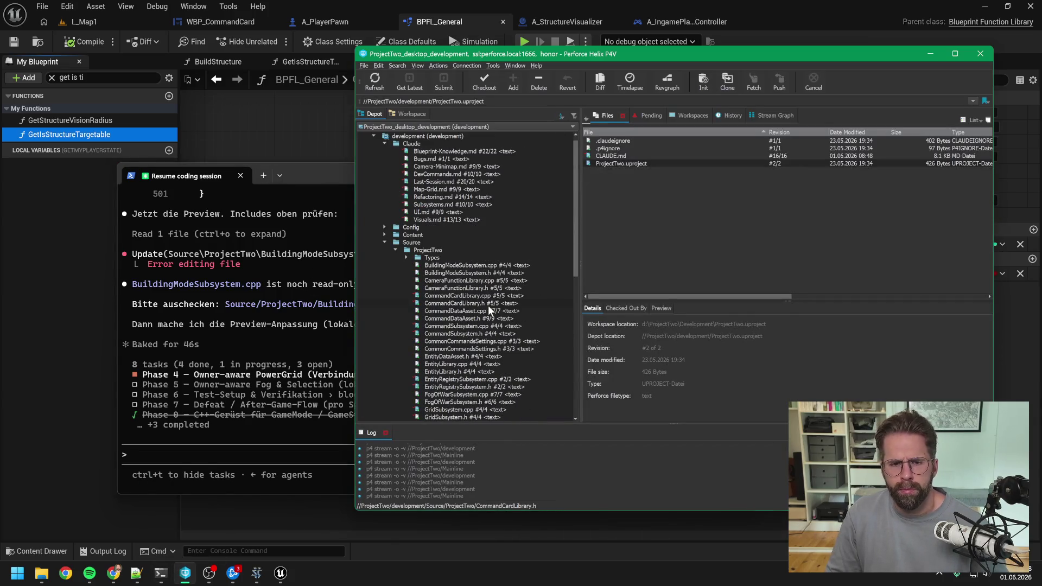
pyautogui.click(460, 265)
pyautogui.keyDown('shift'); pyautogui.click(460, 273); pyautogui.keyUp('shift')
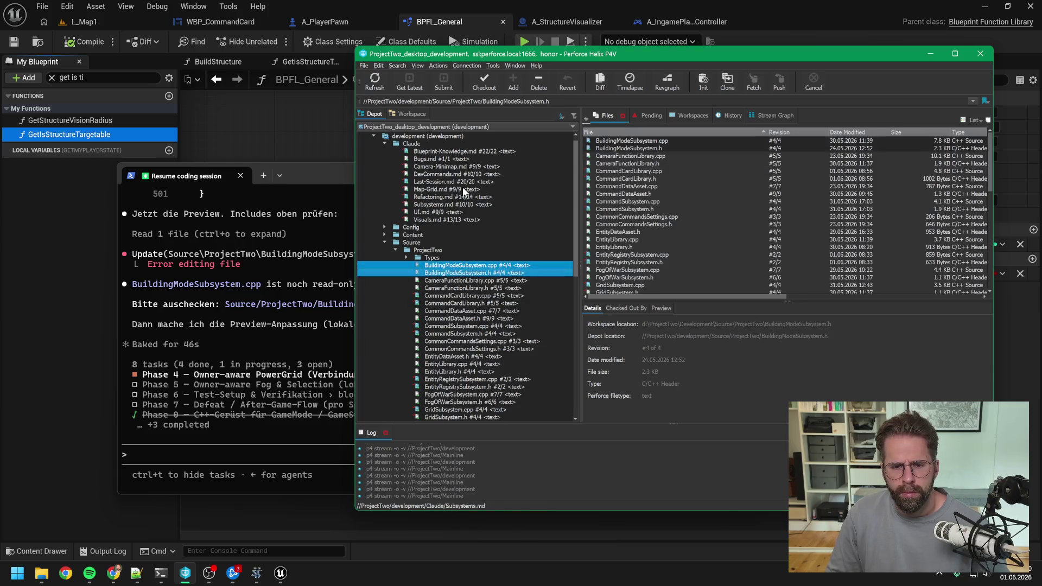
pyautogui.click(484, 81)
pyautogui.click(257, 454)
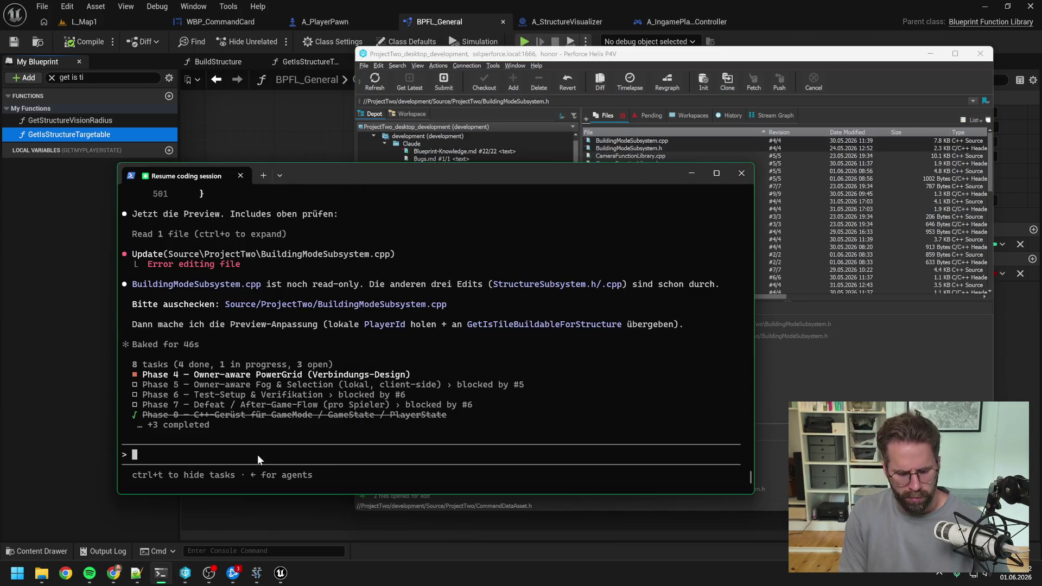
# Reply 'jetzt' and approve the includes, local player id lookup and buildability-check edits.
pyautogui.write('jetzt')
pyautogui.press('Return')
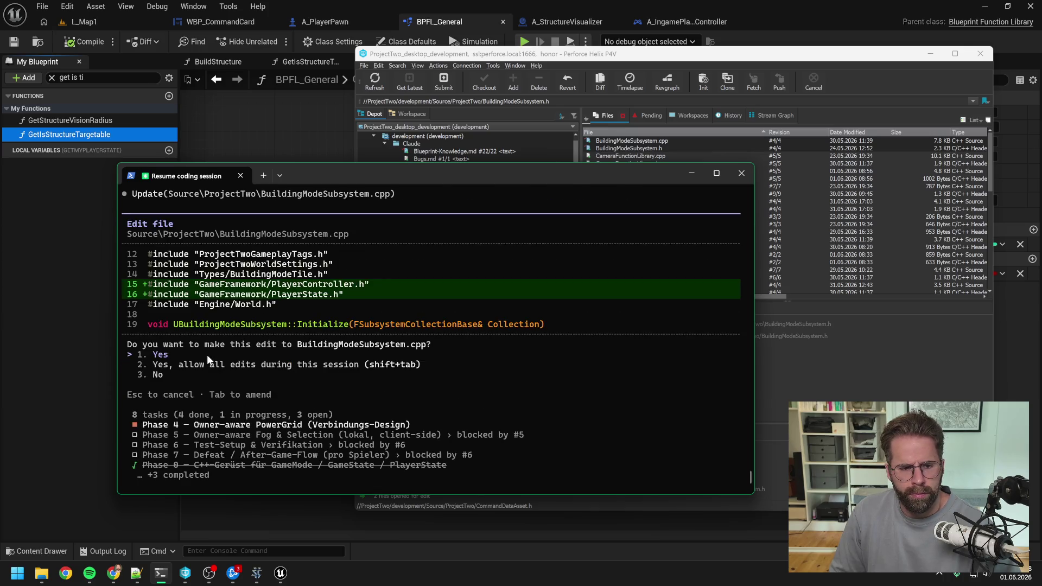
pyautogui.press('Return')
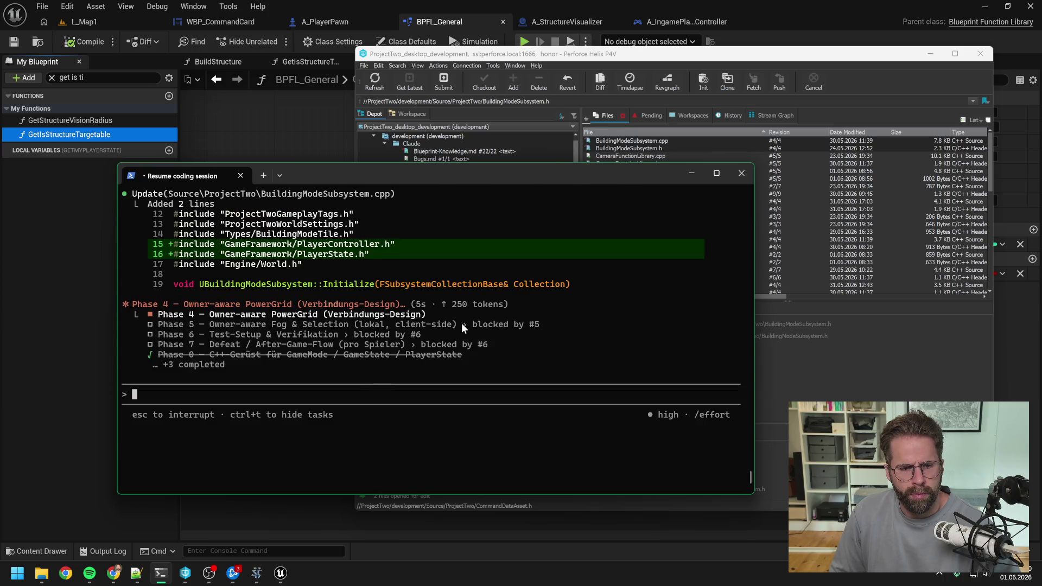
pyautogui.scroll(4, 461, 323)
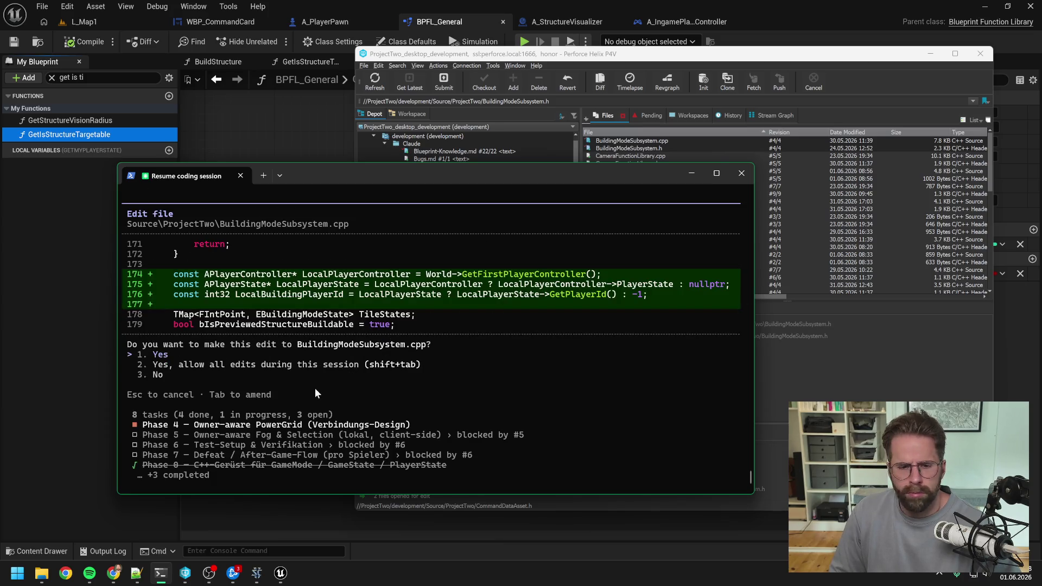
pyautogui.press('Return')
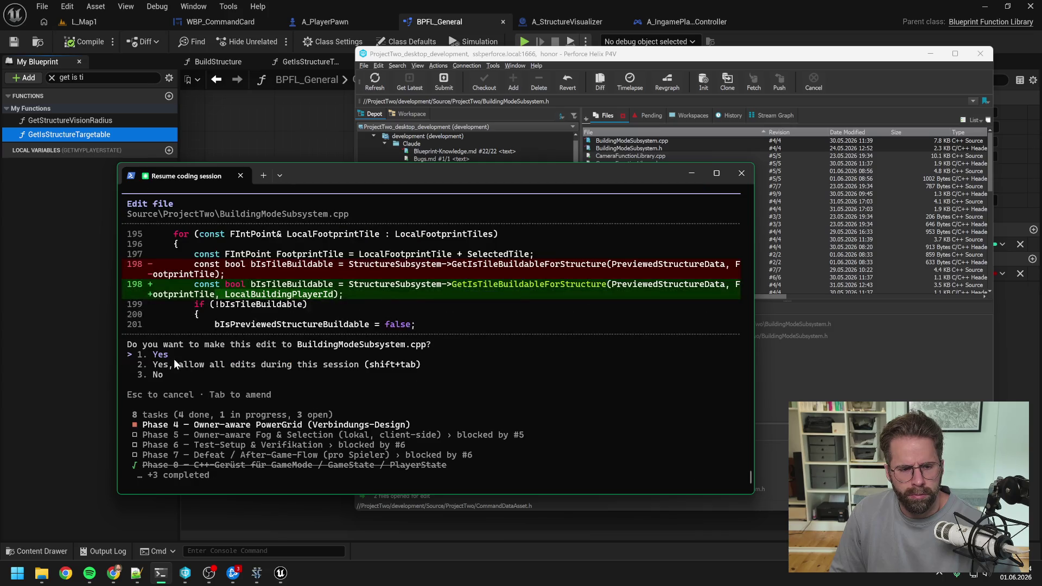
pyautogui.press('Return')
pyautogui.scroll(9, 427, 360)
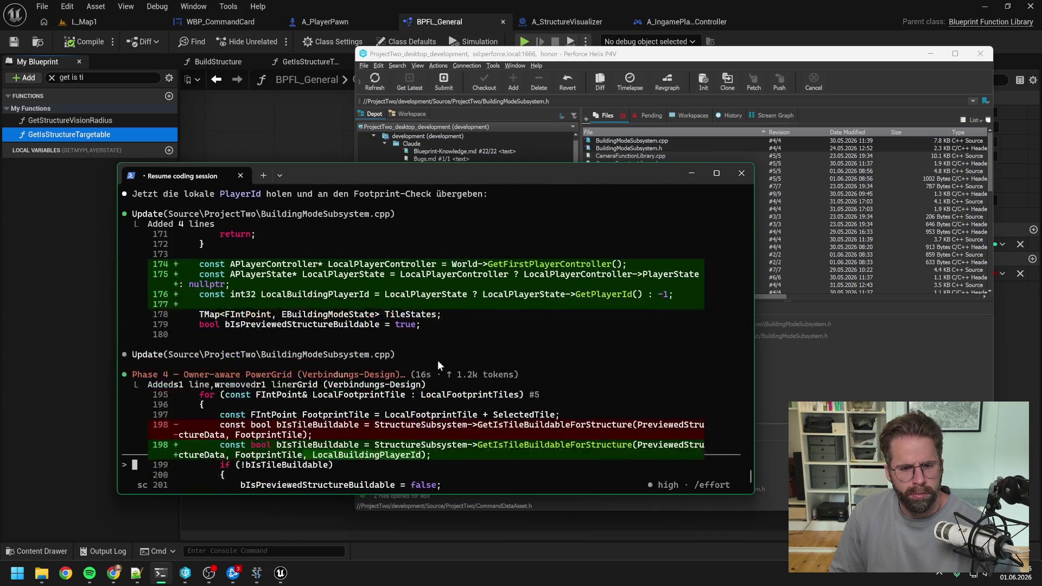
pyautogui.scroll(-10, 500, 368)
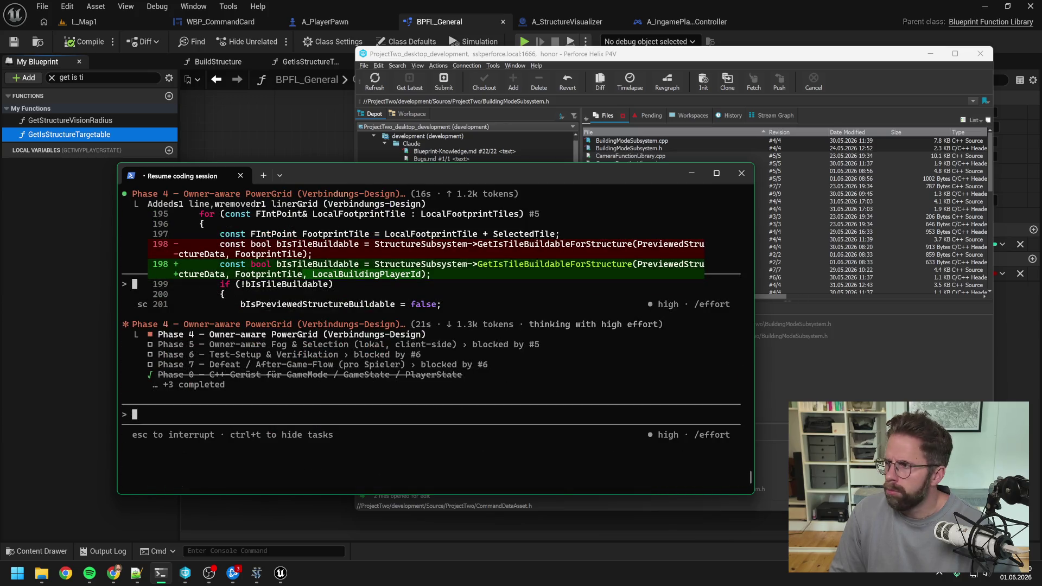
pyautogui.hotkey('alt', 'Tab')
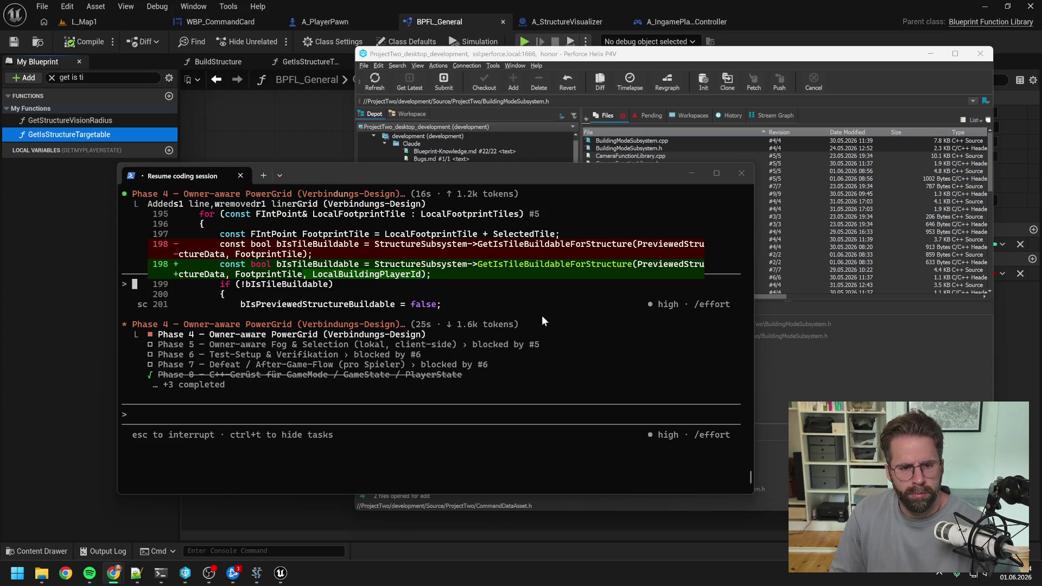
pyautogui.click(437, 177)
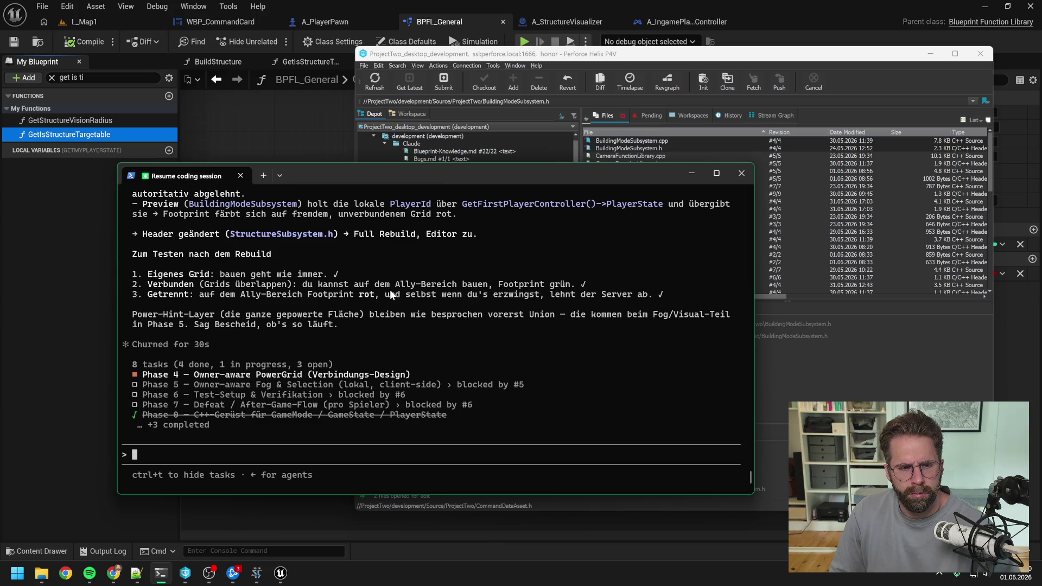
# Glance at the Blueprint editor, then open ProjectTwo.sln from the Development folder.
pyautogui.hotkey('alt', 'Tab')
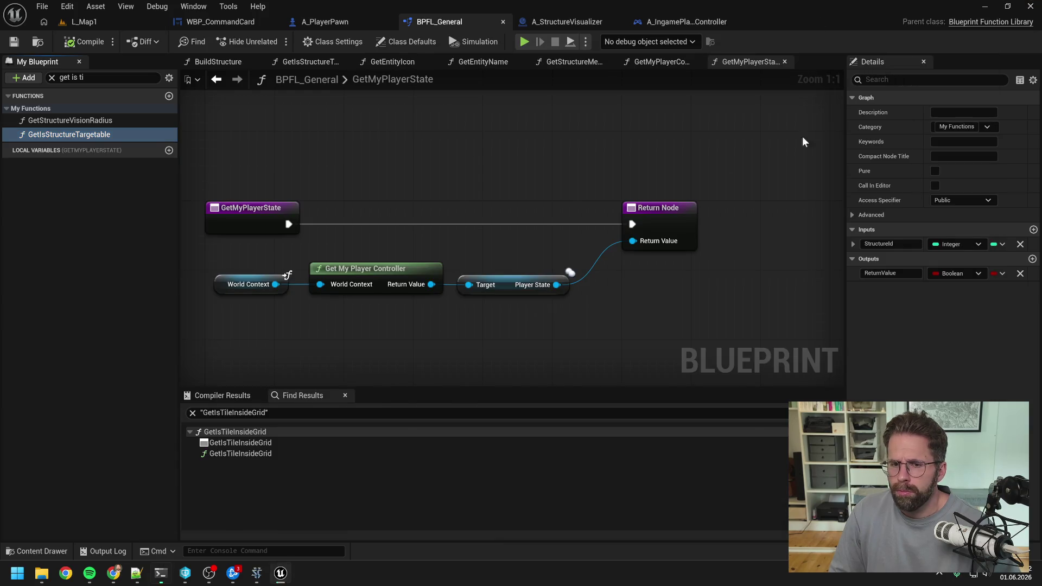
pyautogui.hotkey('alt', 'Tab')
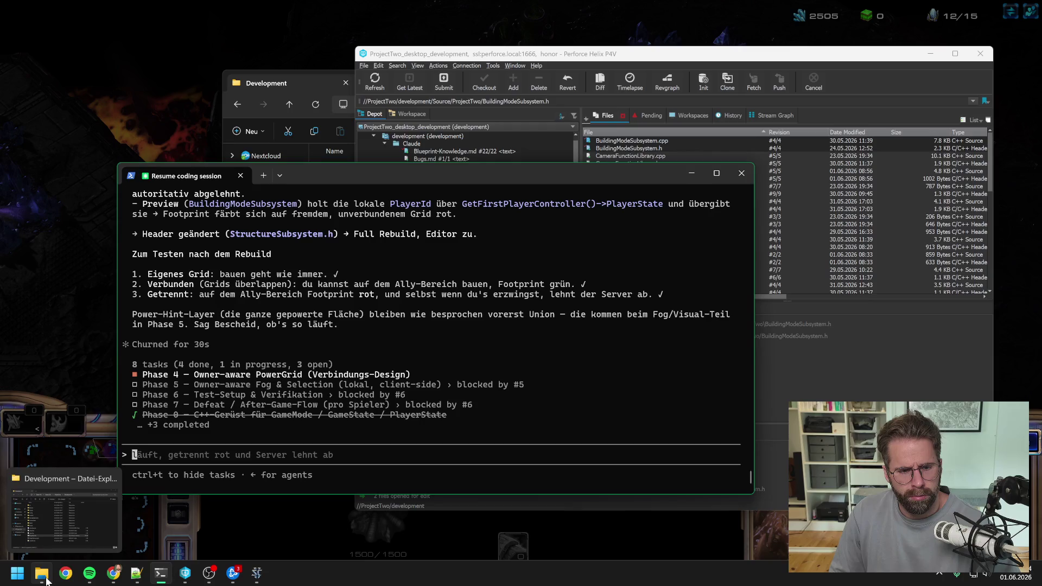
pyautogui.click(45, 579)
pyautogui.doubleClick(434, 350)
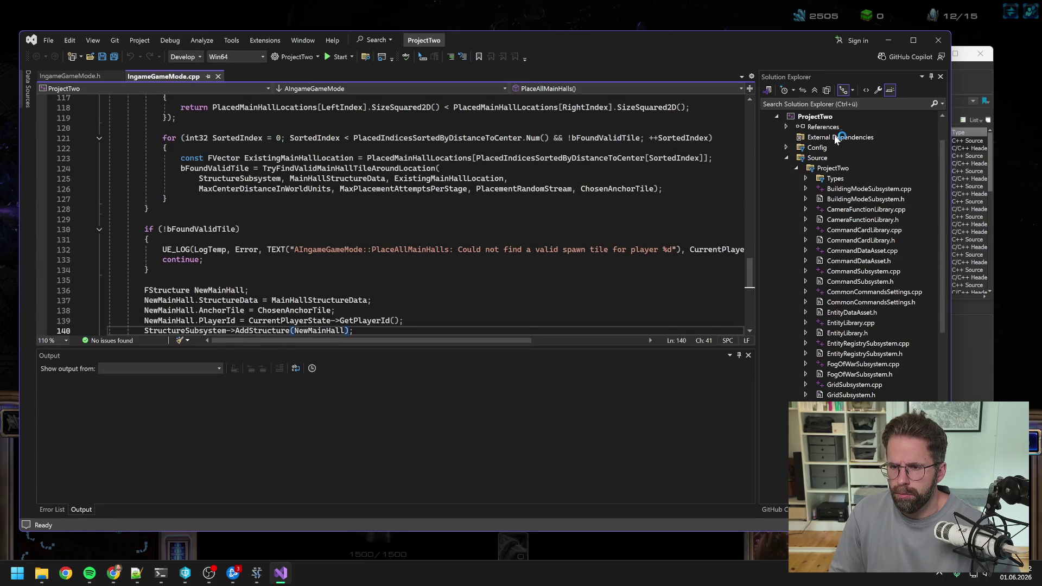
# Rebuild the ProjectTwo project and close Visual Studio once the rebuild succeeds.
pyautogui.rightClick(818, 116)
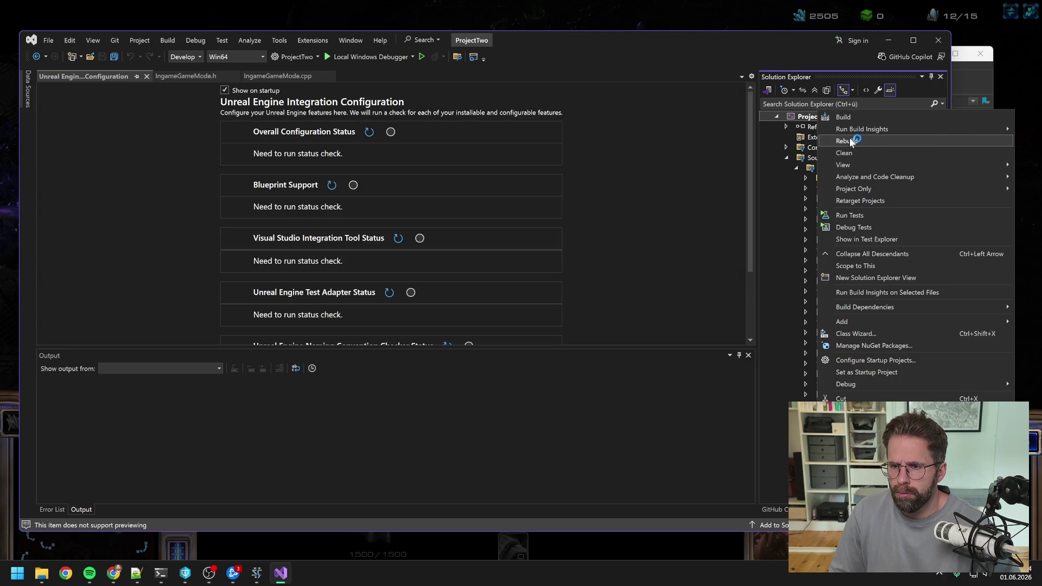
pyautogui.click(851, 142)
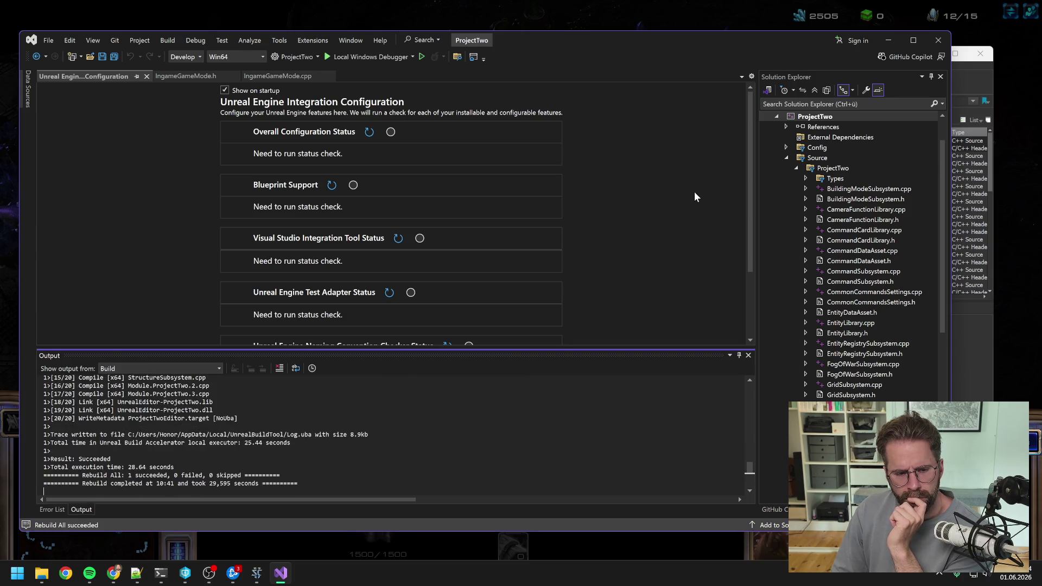
pyautogui.click(937, 41)
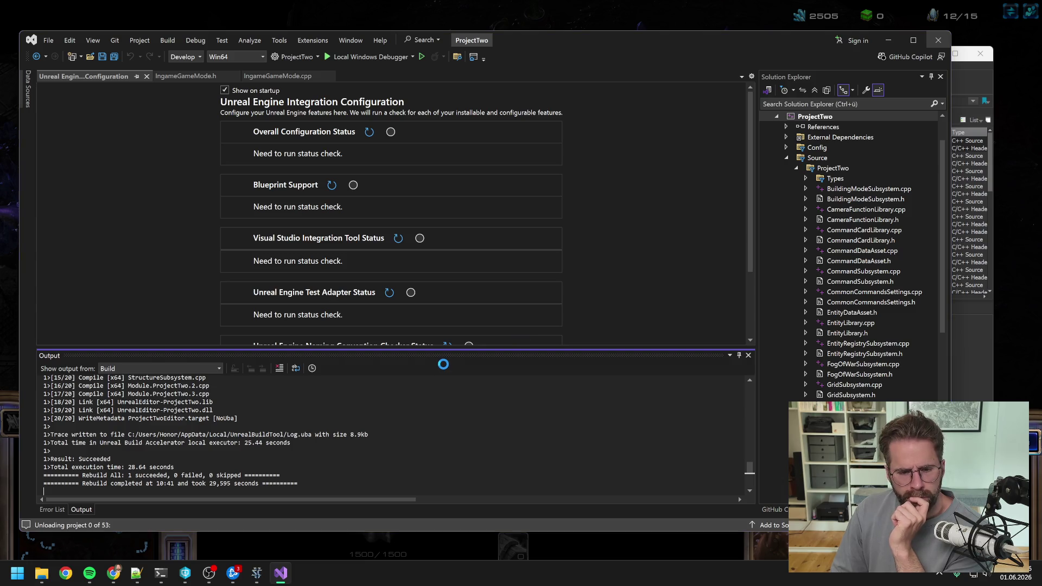
pyautogui.scroll(-15, 474, 285)
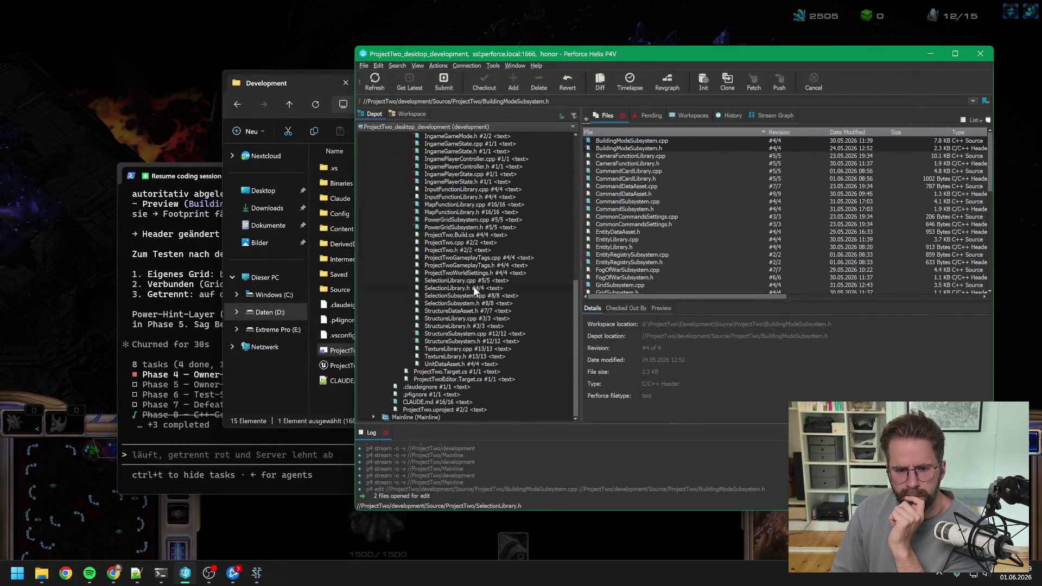
# Relaunch Unreal Editor on L_Map1 from ProjectTwo.uproject, then return to the coding session.
pyautogui.click(438, 408)
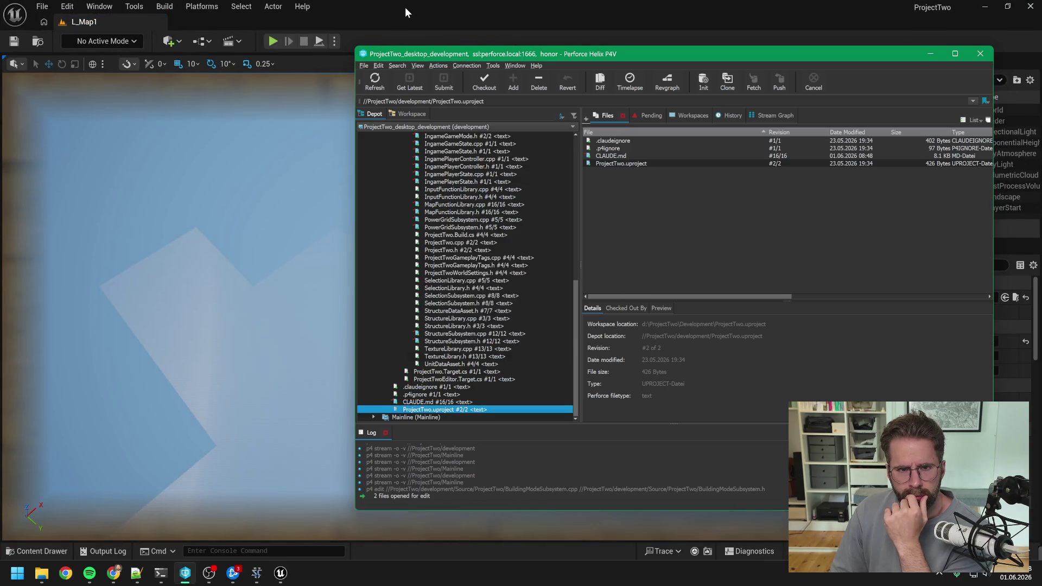
pyautogui.click(405, 8)
pyautogui.click(160, 572)
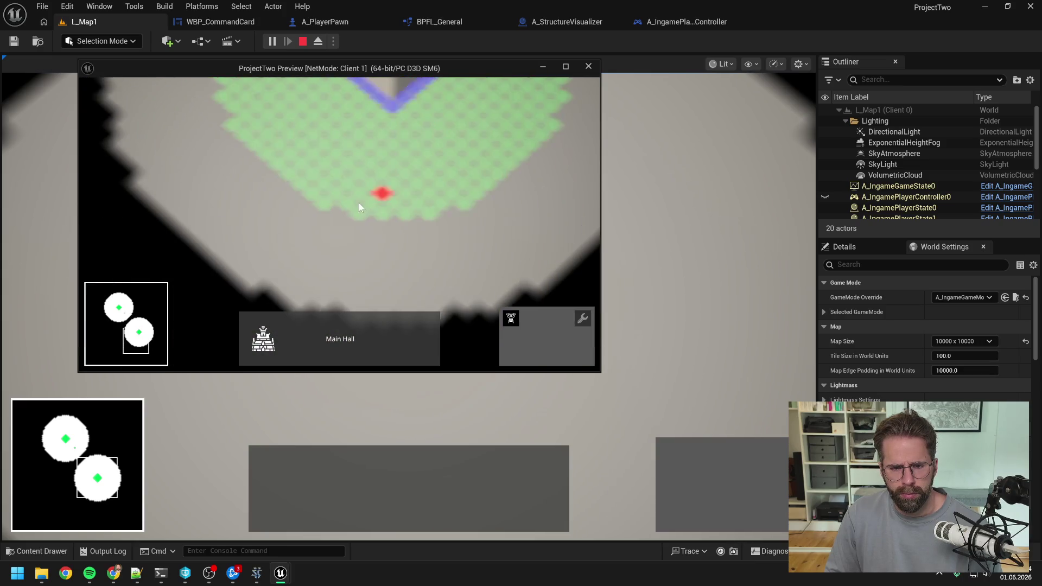
# Orbit the game camera over the grids and place a building on a green own-grid tile.
pyautogui.scroll(2, 420, 202)
pyautogui.scroll(-3, 420, 201)
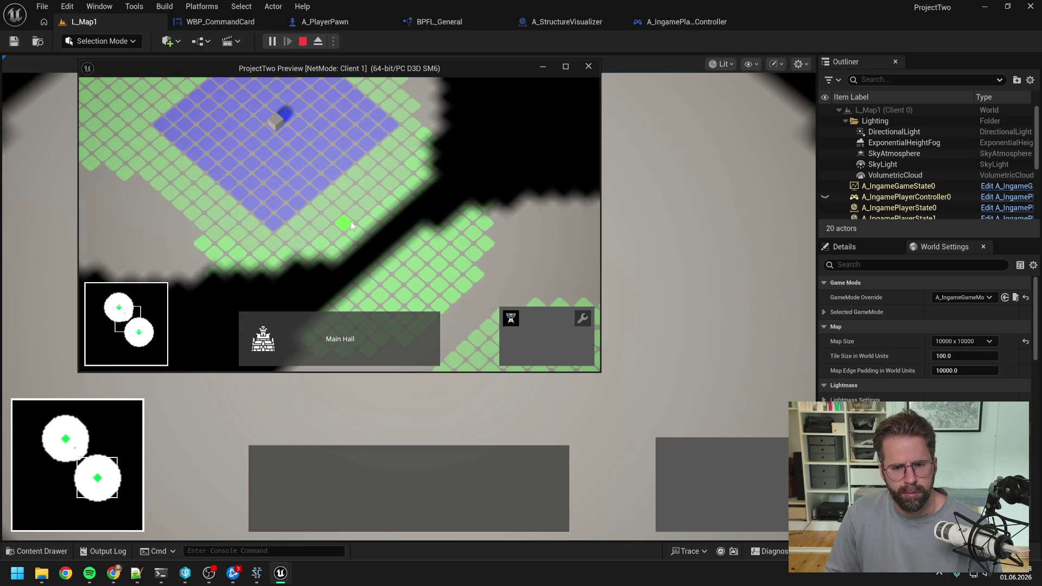
pyautogui.scroll(2, 351, 221)
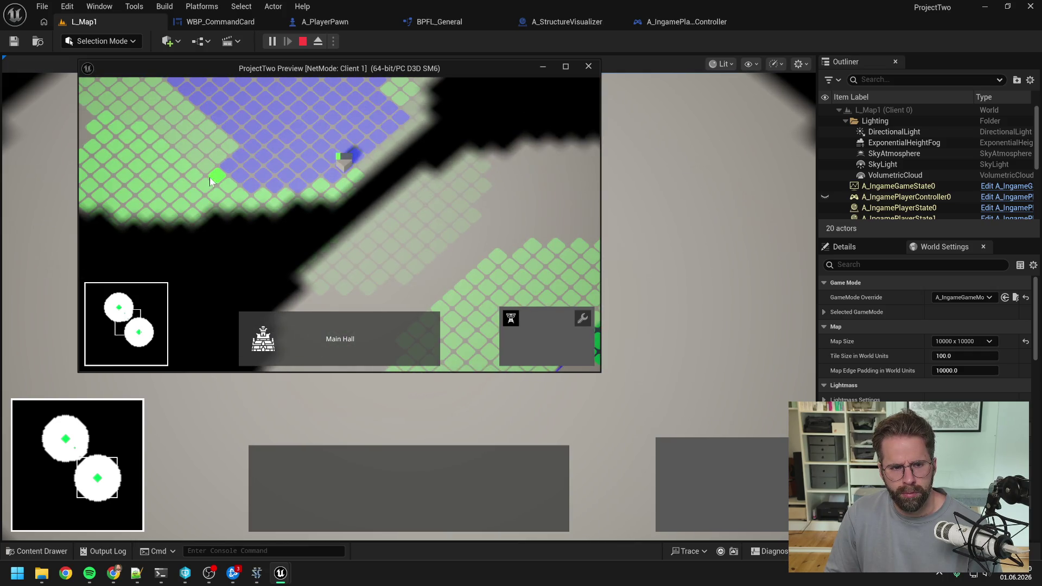
pyautogui.press('e')
pyautogui.press('e')
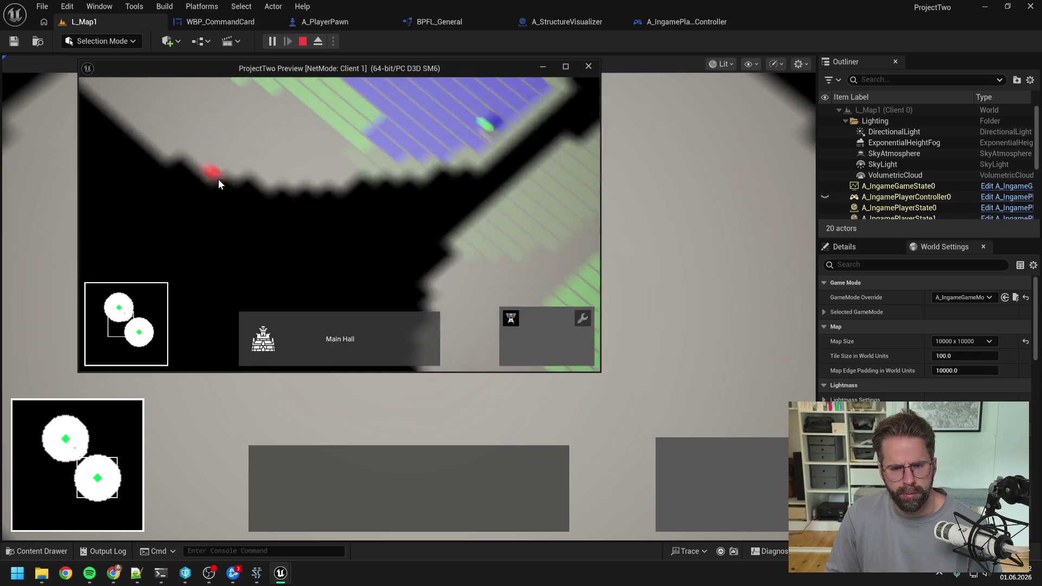
pyautogui.press('e')
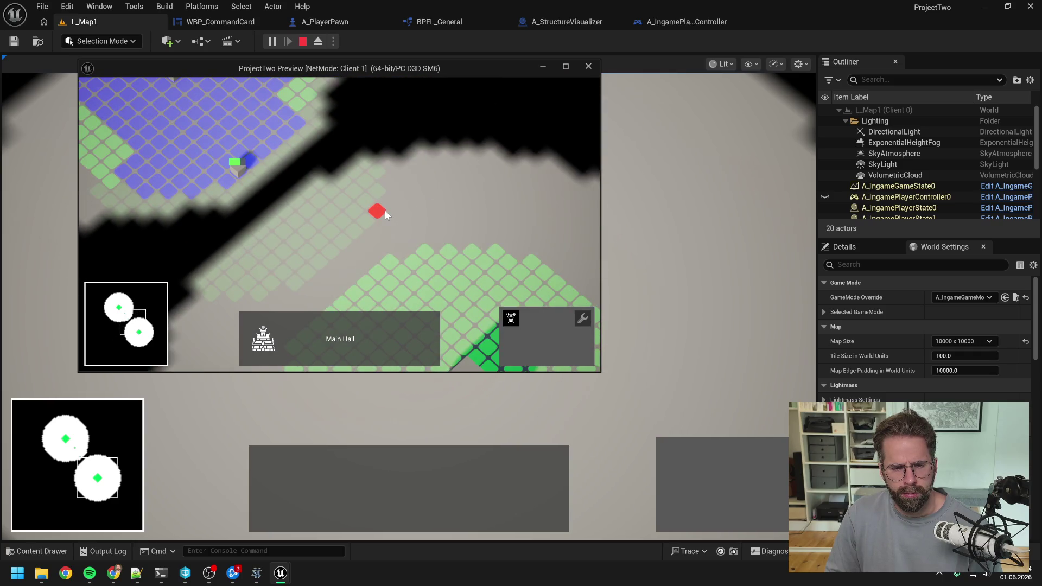
pyautogui.press('e')
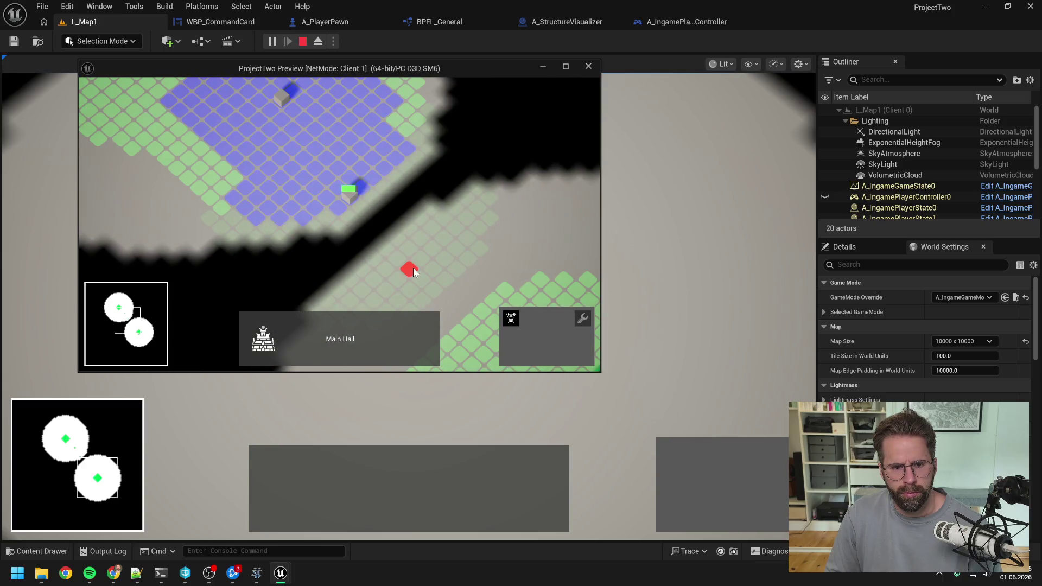
pyautogui.press('w')
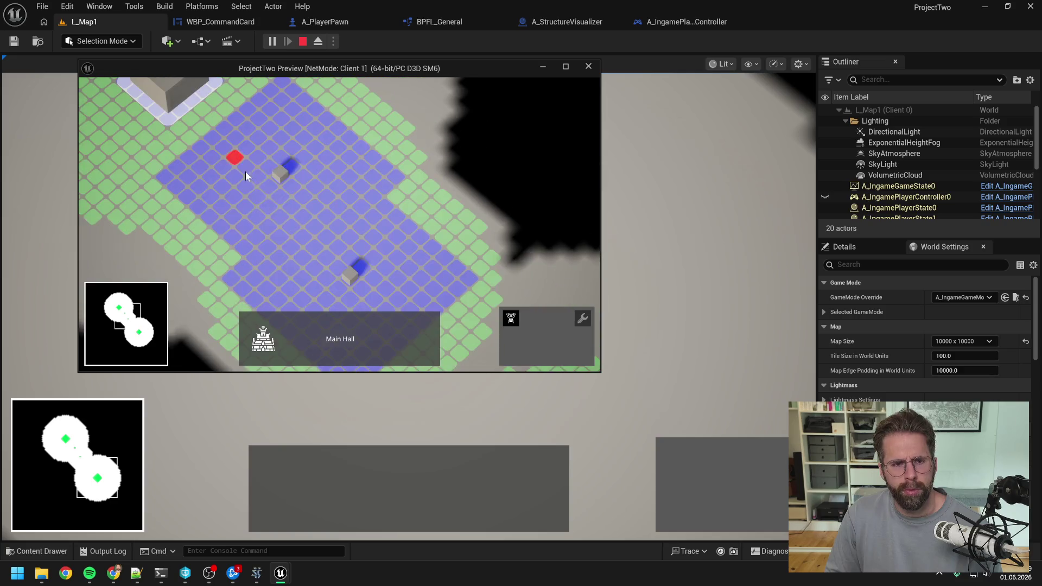
pyautogui.press('e')
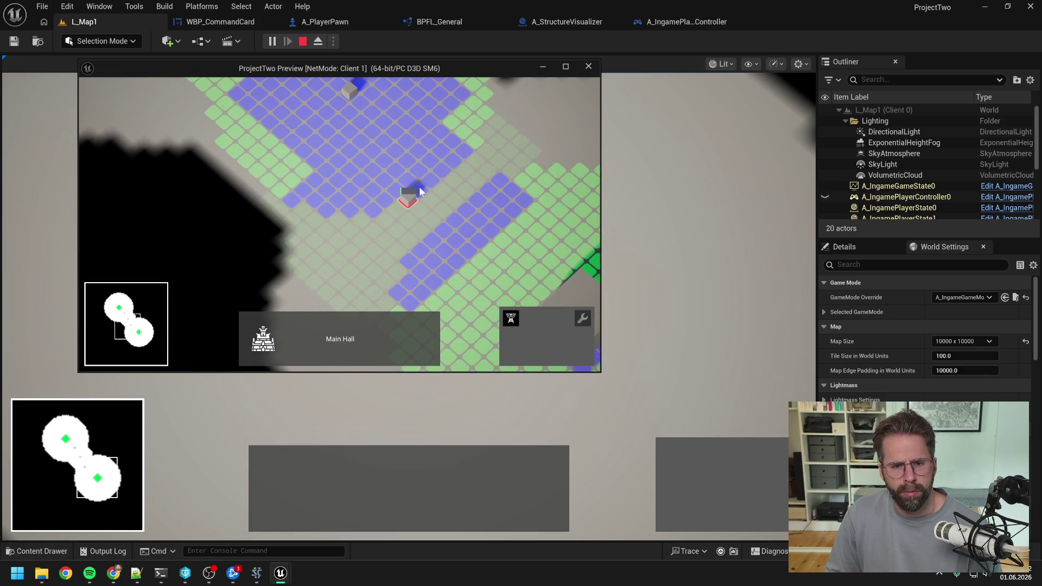
pyautogui.press('d')
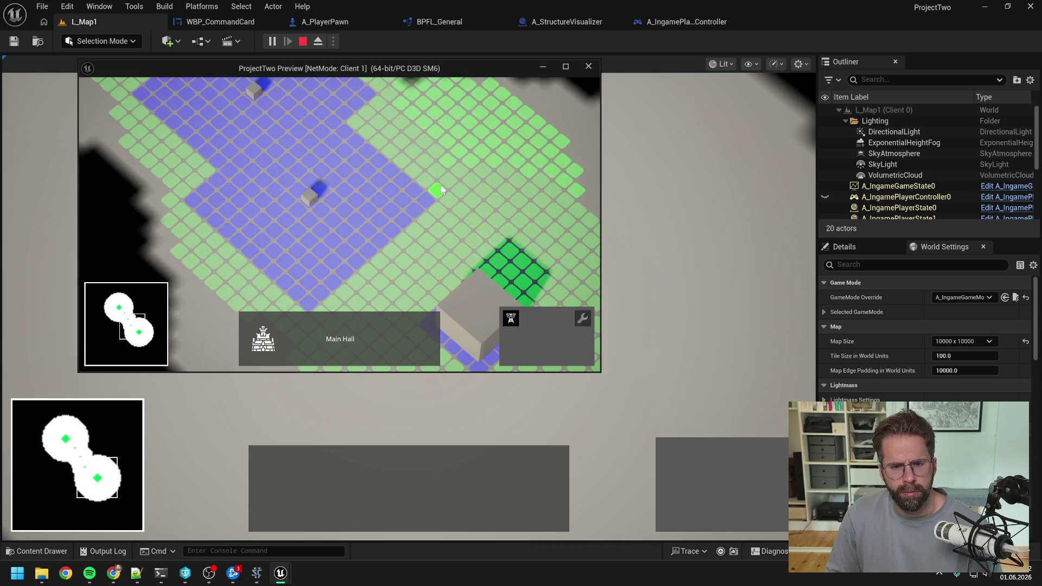
pyautogui.press('s')
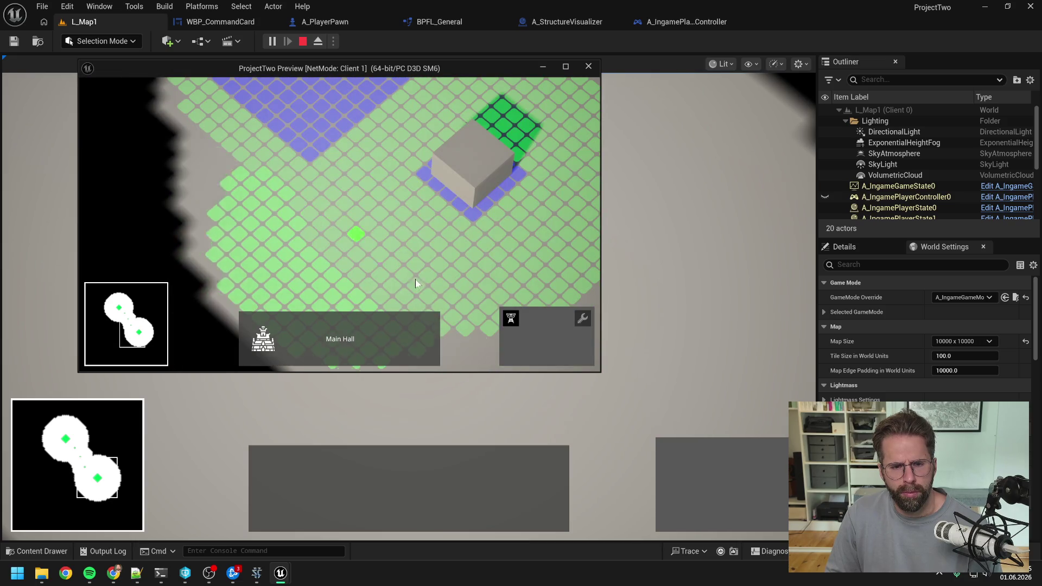
pyautogui.press('d')
pyautogui.press('s')
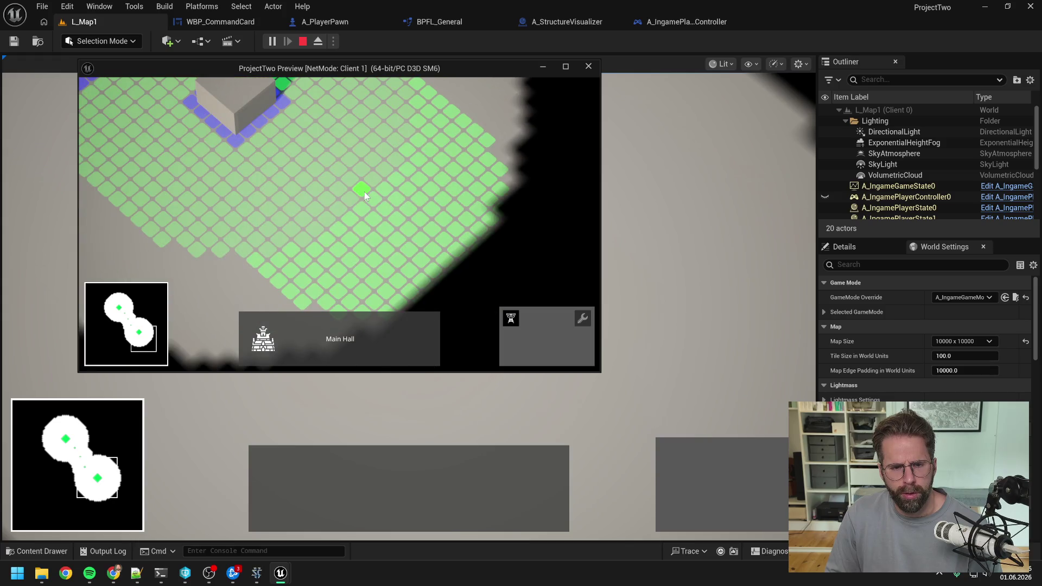
pyautogui.click(365, 192)
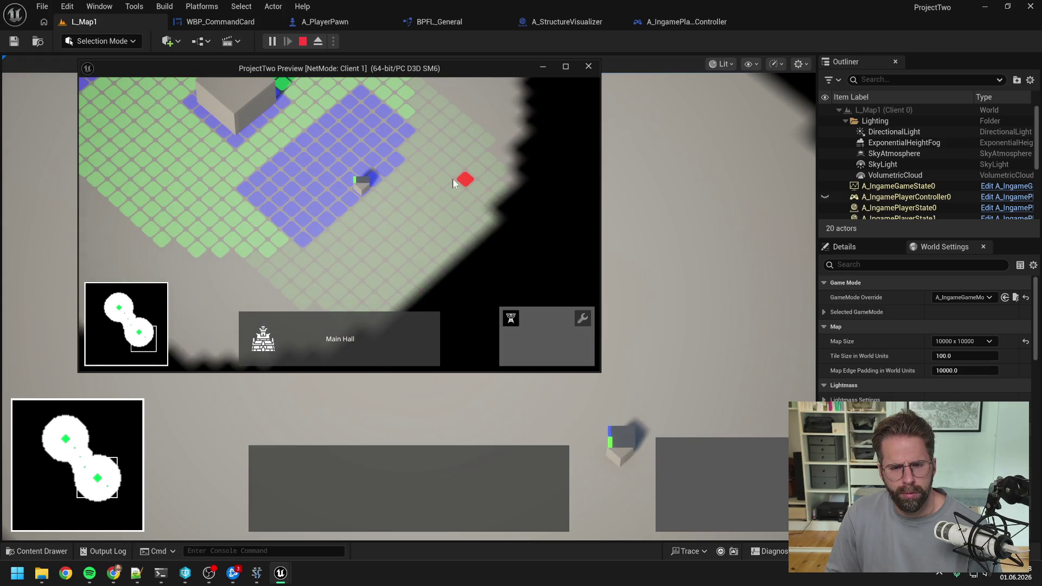
# Pan onto foreign ground, then bring the Claude Code terminal to the front.
pyautogui.scroll(-2, 453, 178)
pyautogui.press('a')
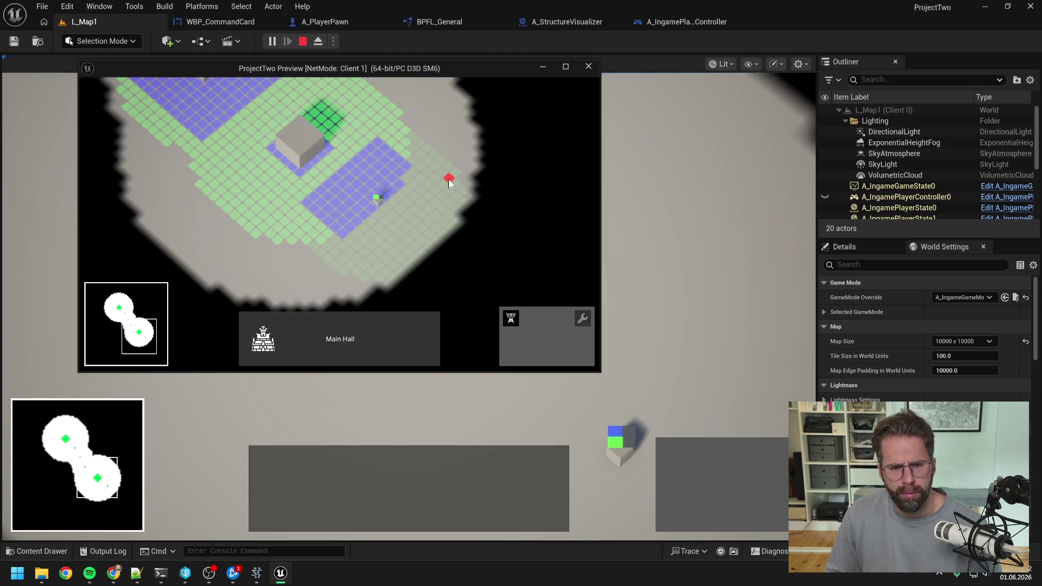
pyautogui.click(198, 474)
pyautogui.hotkey('alt', 'Tab')
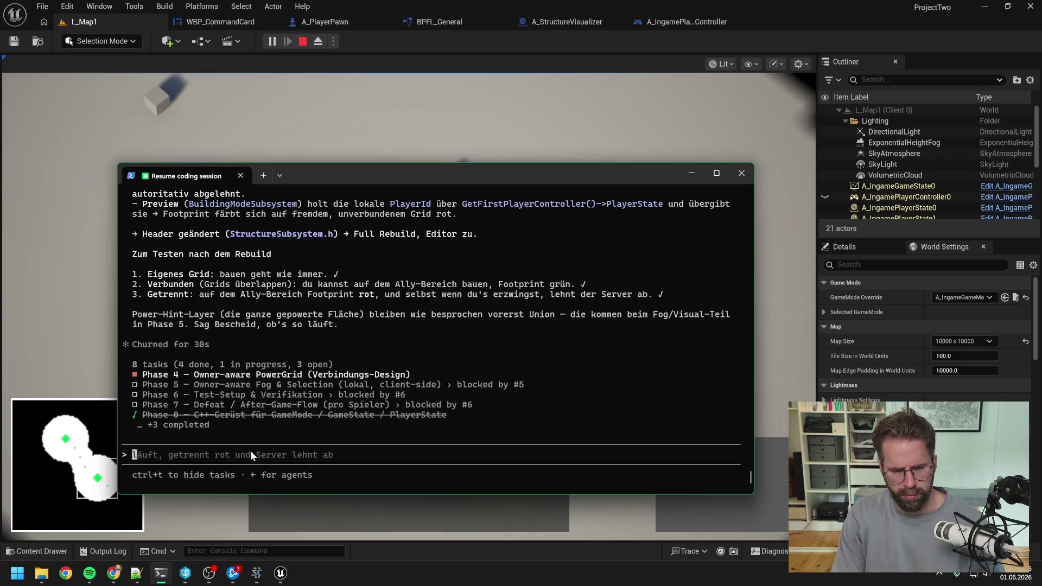
# Report to Claude Code that only Player 1 sees the buildingBar, then reselect the Main Hall in-game.
pyautogui.write('bug, der ')
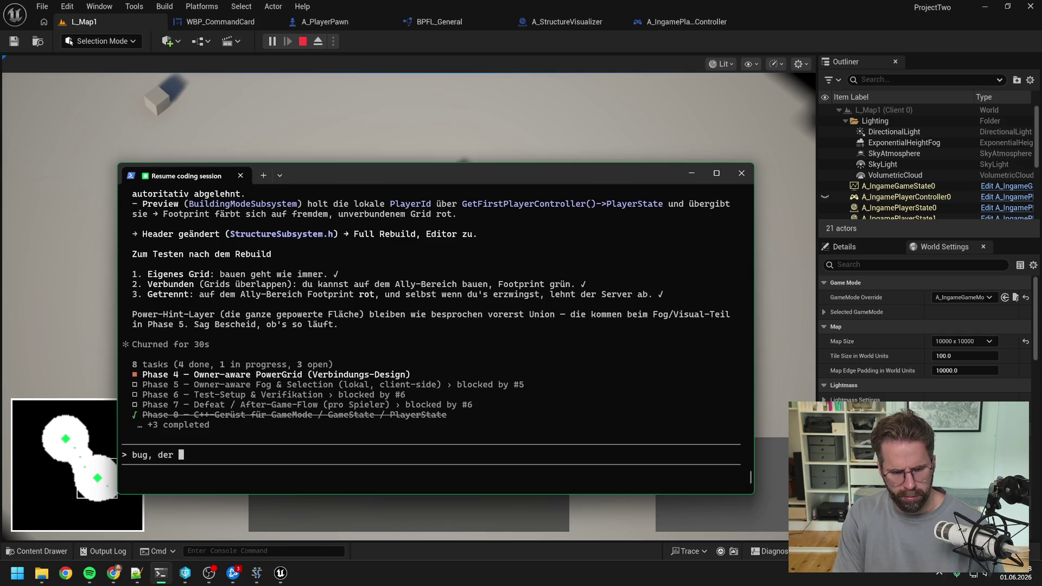
pyautogui.write('mit gerade auff')
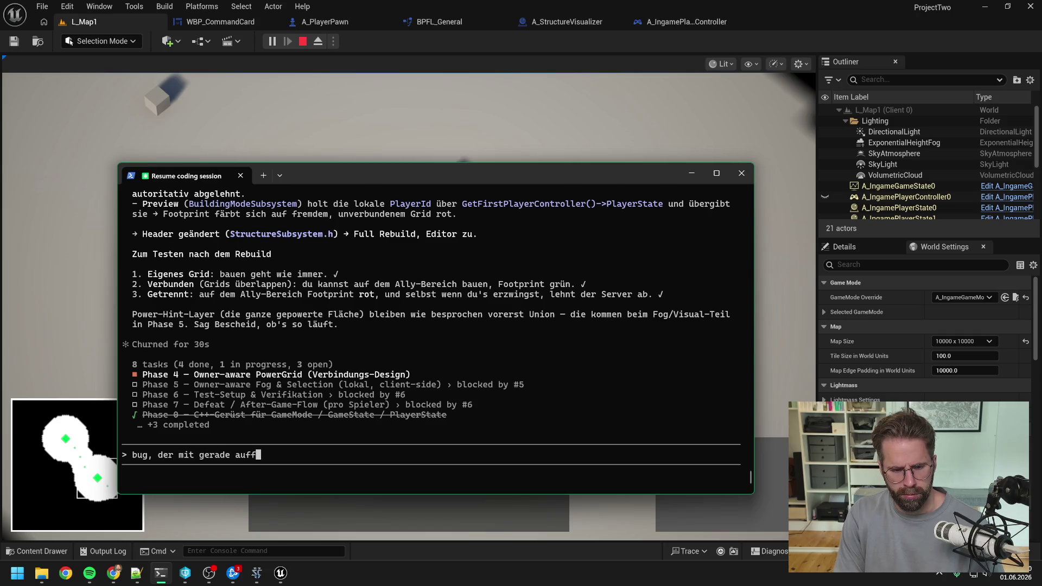
pyautogui.write('ällt:')
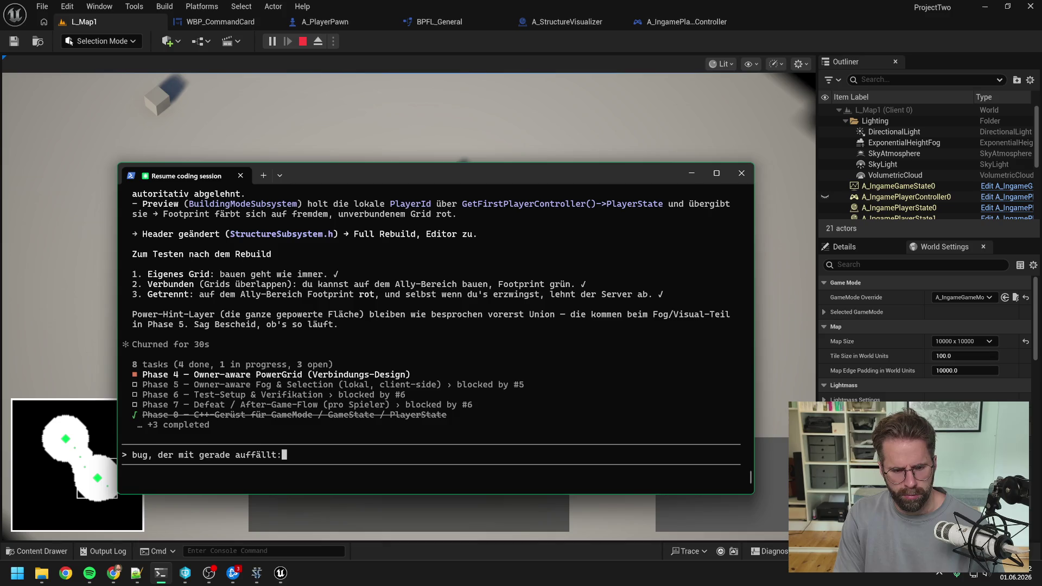
pyautogui.write(' Nur Player 1 ')
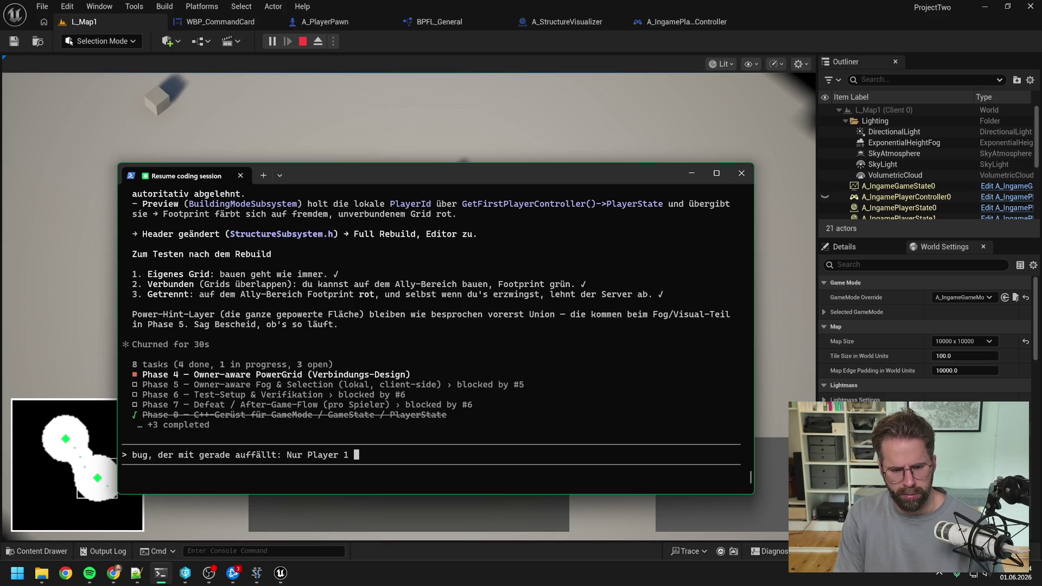
pyautogui.write('sieht die b')
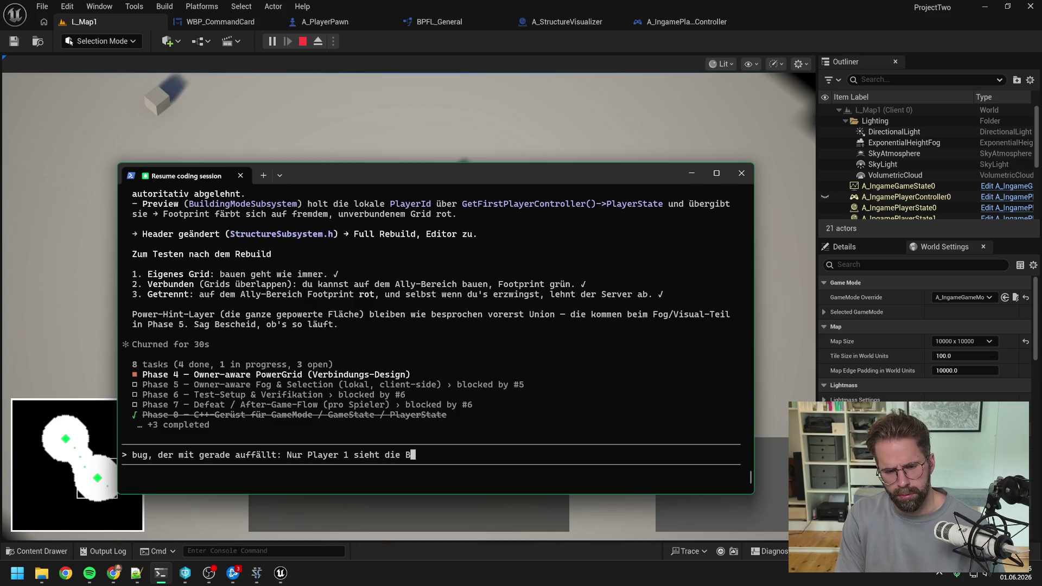
pyautogui.write('uildingBar')
pyautogui.press('Return')
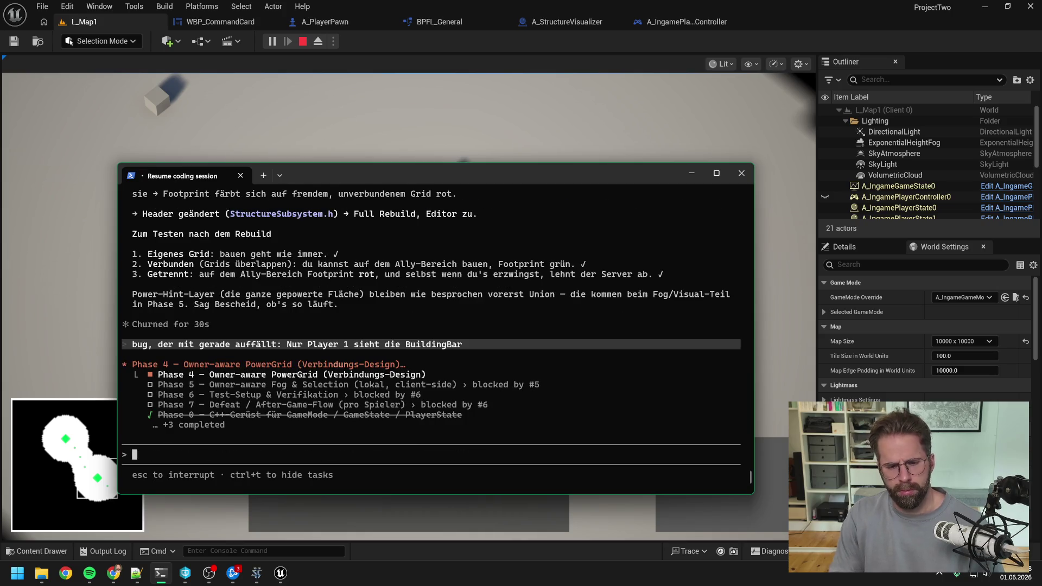
pyautogui.click(311, 110)
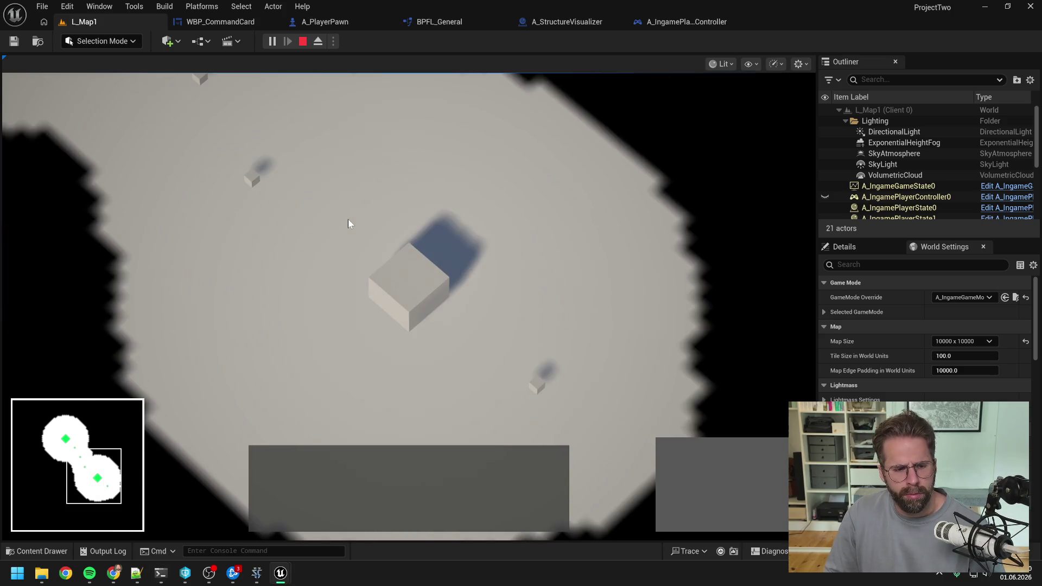
pyautogui.click(408, 275)
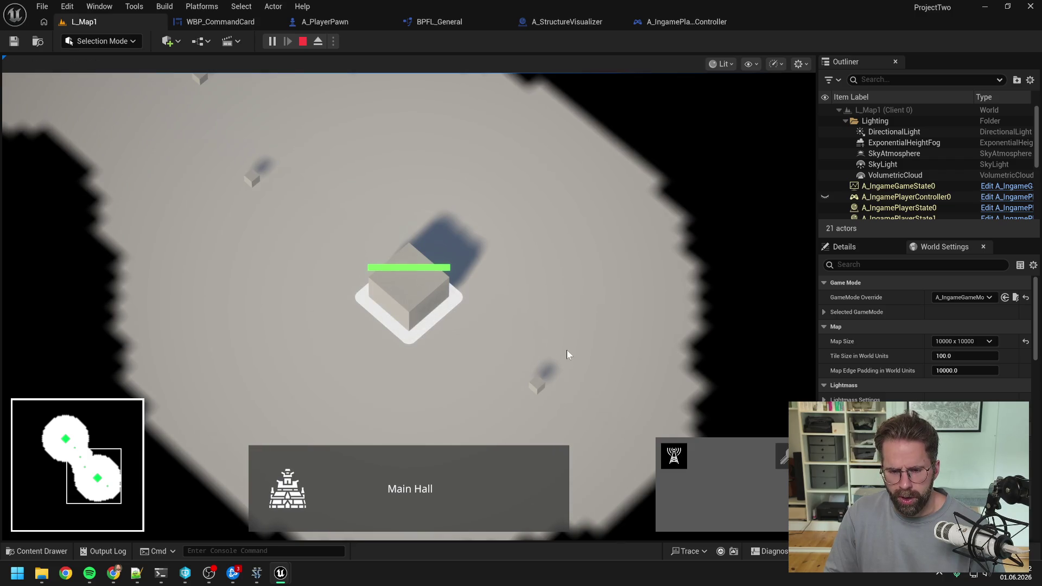
# In the Client 1 window, place a small structure beside the client's grid.
pyautogui.hotkey('alt', 'Tab')
pyautogui.hotkey('alt', 'Tab')
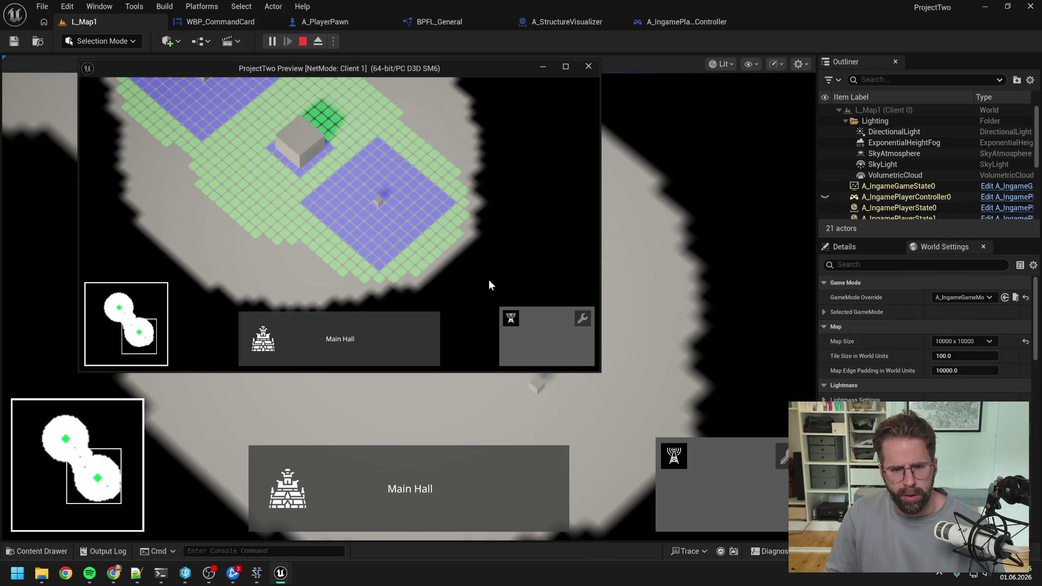
pyautogui.click(448, 255)
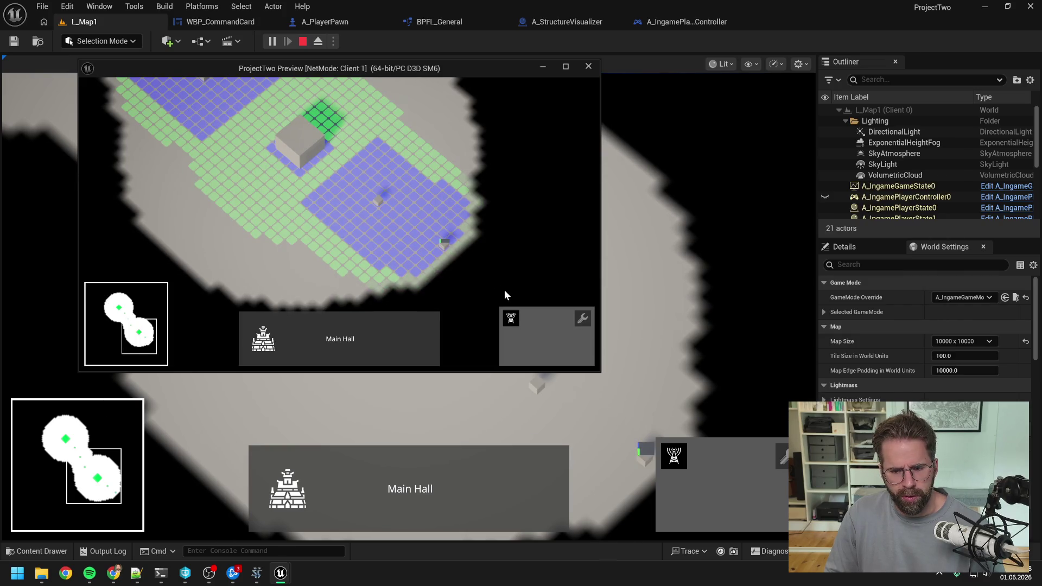
pyautogui.press('d')
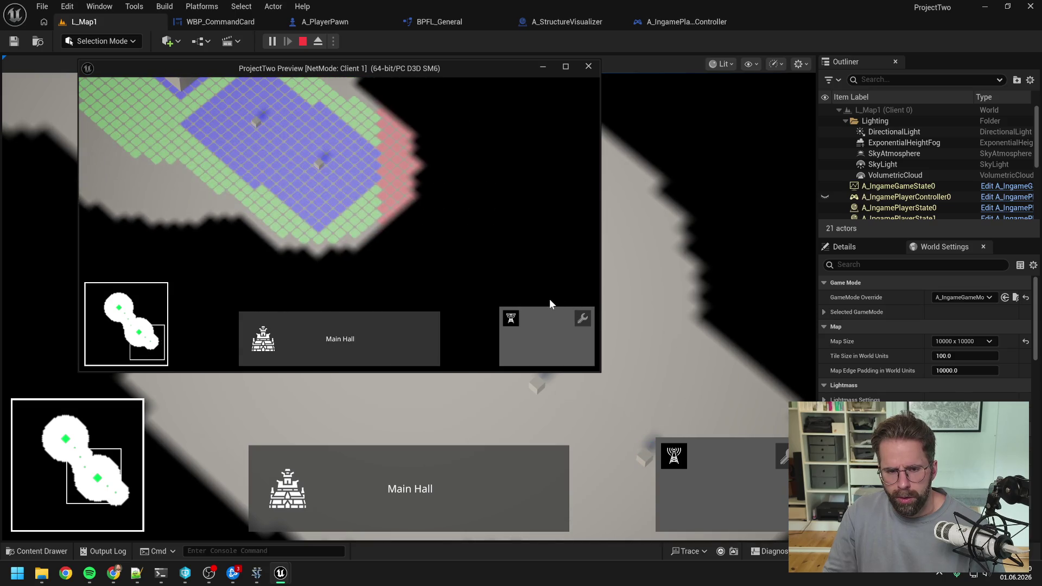
# In the host view, place a Power Grid Generator on the lit tile.
pyautogui.hotkey('alt', 'Tab')
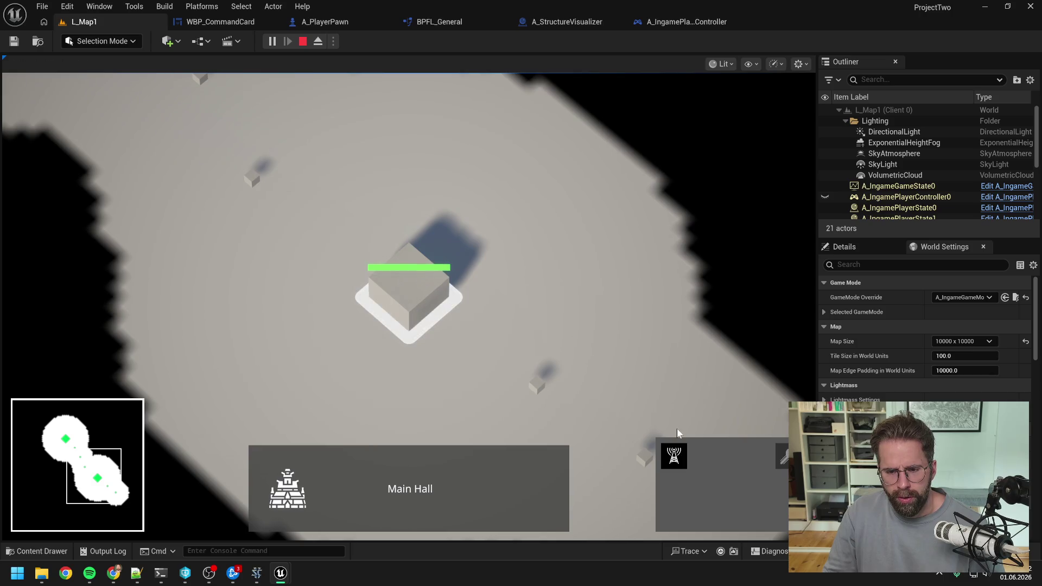
pyautogui.click(673, 456)
pyautogui.press('s')
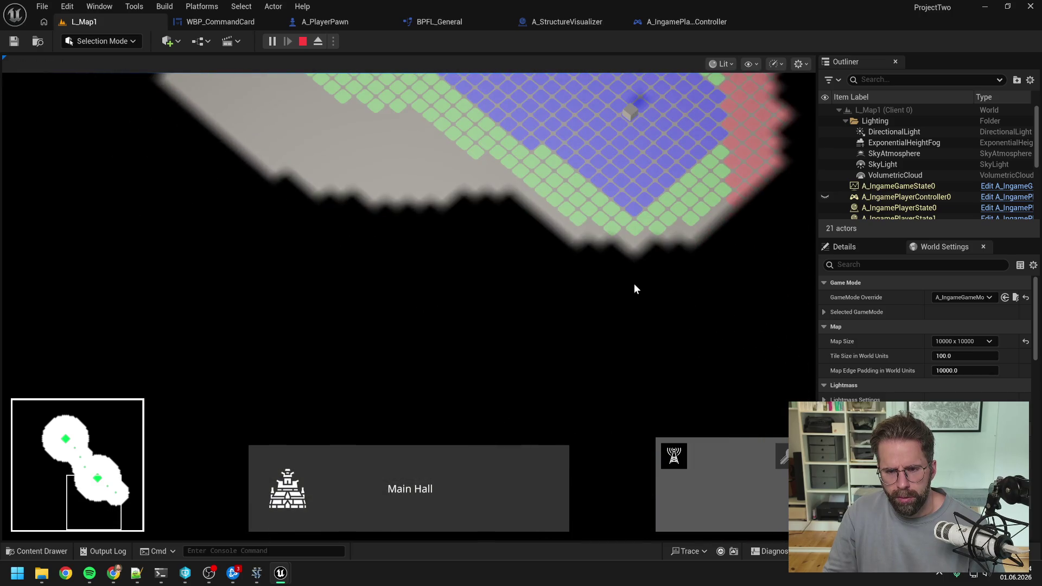
pyautogui.click(634, 229)
pyautogui.press('w')
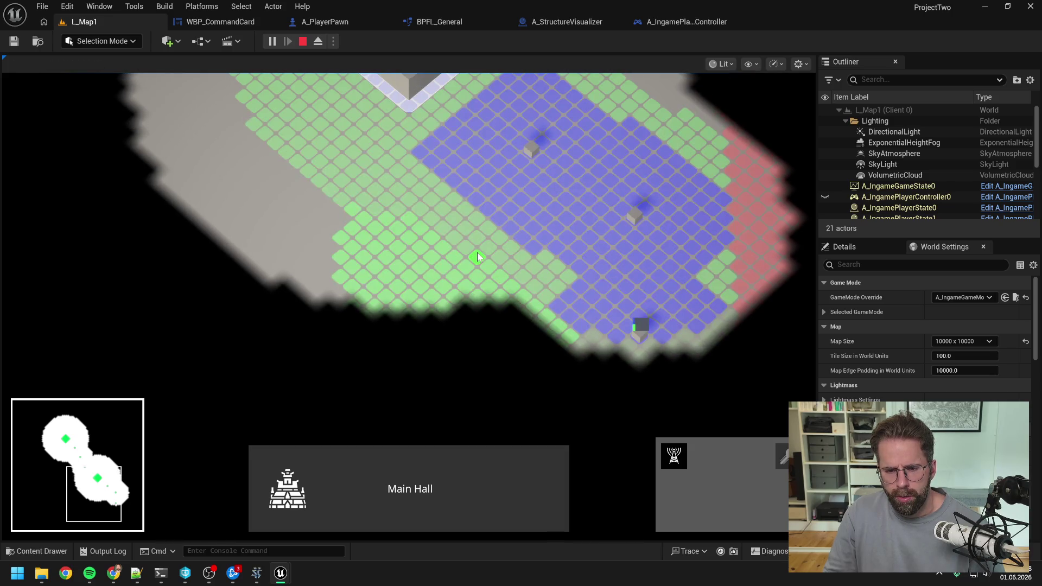
pyautogui.press('w')
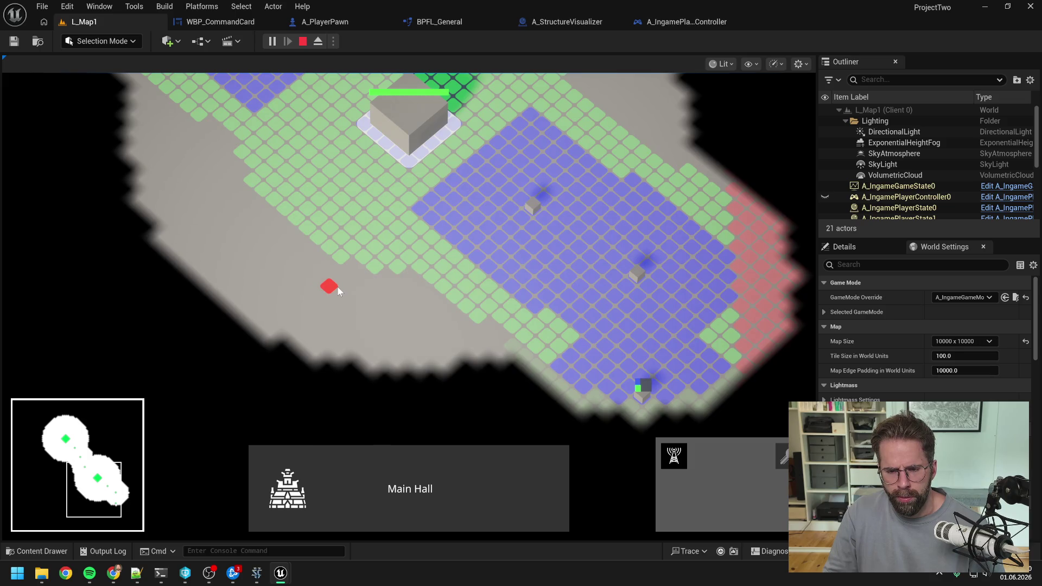
# Cancel placement, inspect both Power Grid Generators, and switch to the Client 1 window.
pyautogui.rightClick(413, 297)
pyautogui.click(635, 275)
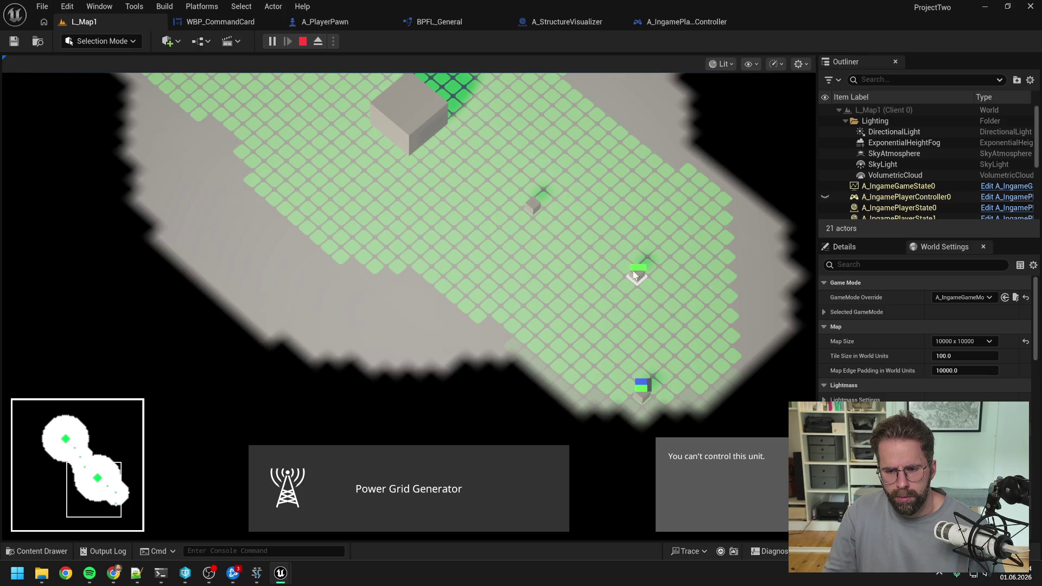
pyautogui.click(534, 210)
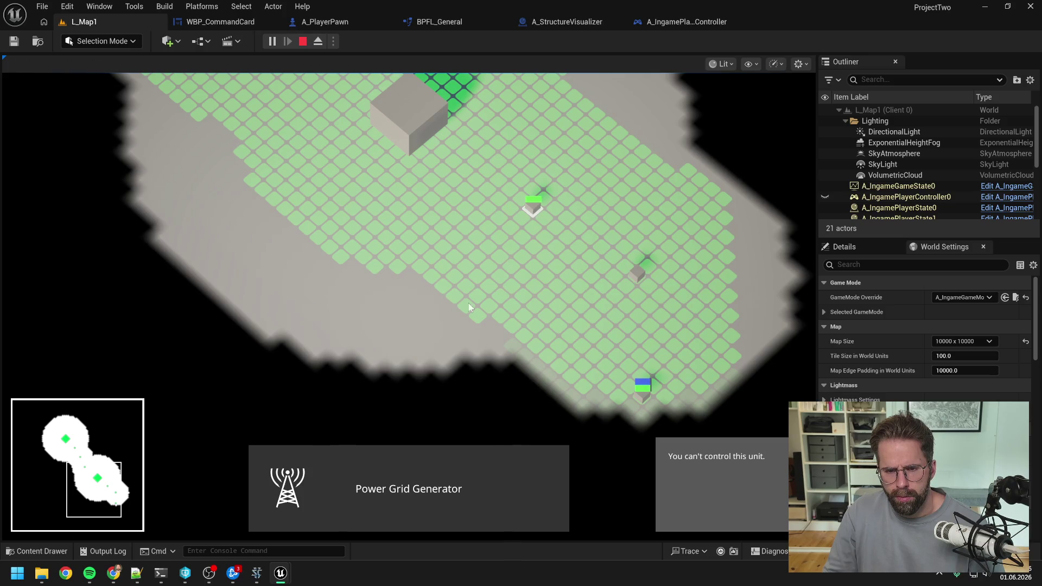
pyautogui.click(374, 328)
pyautogui.hotkey('alt', 'Tab')
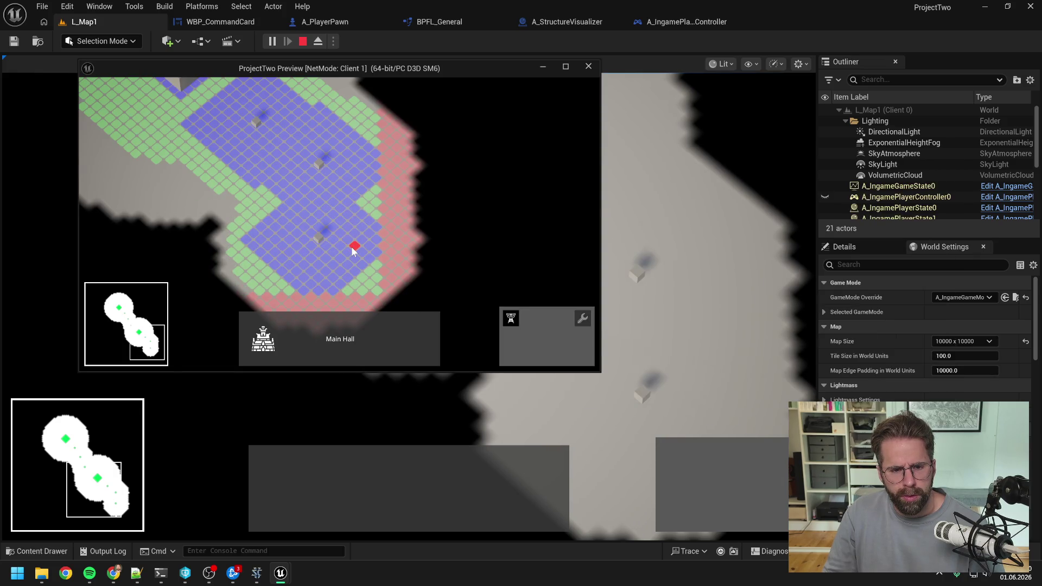
# As Client 1, place two Power Grid Generators beside the client's own grid.
pyautogui.scroll(3, 347, 233)
pyautogui.press('w')
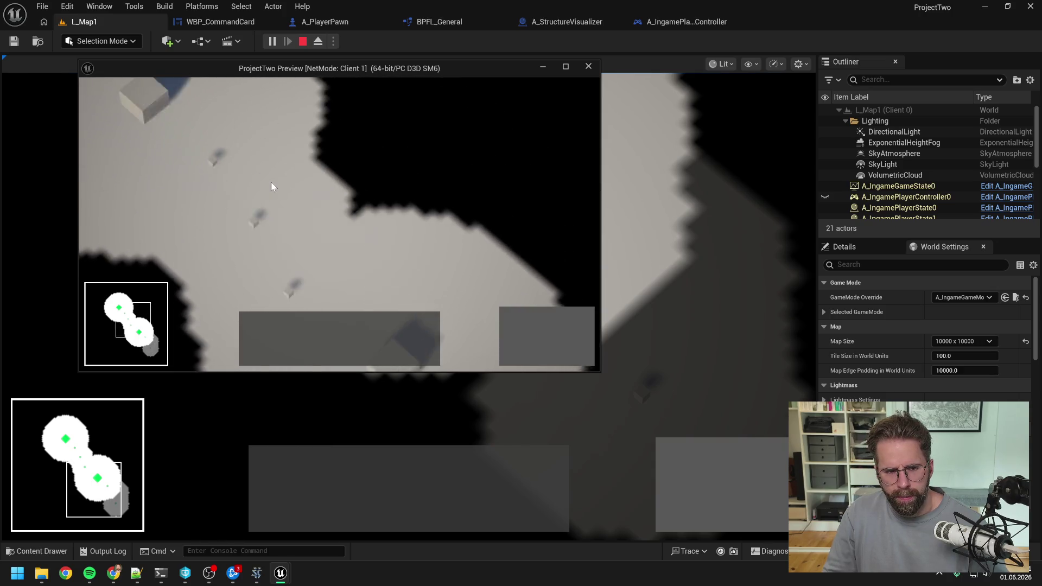
pyautogui.click(270, 183)
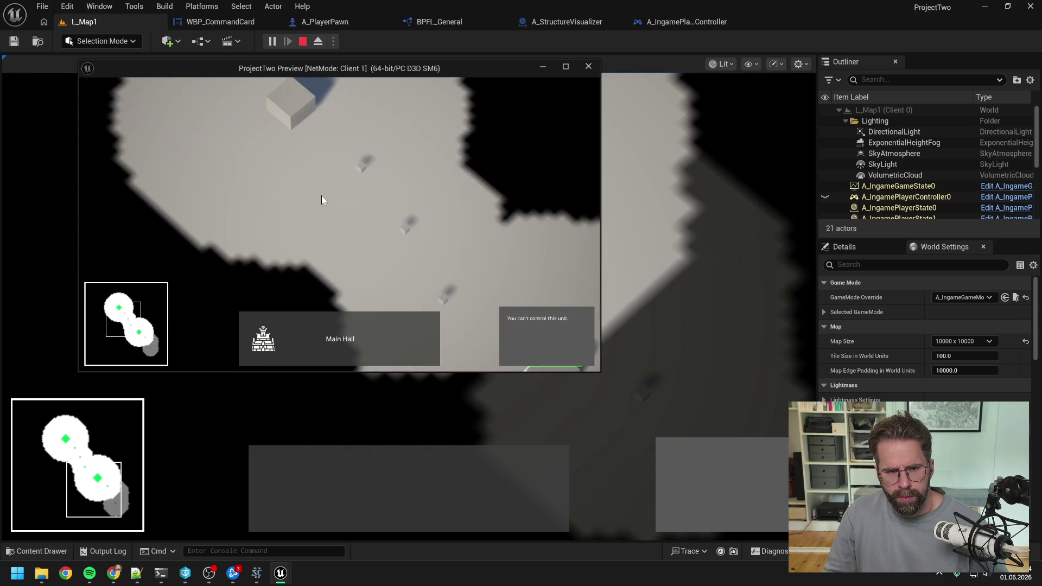
pyautogui.click(490, 307)
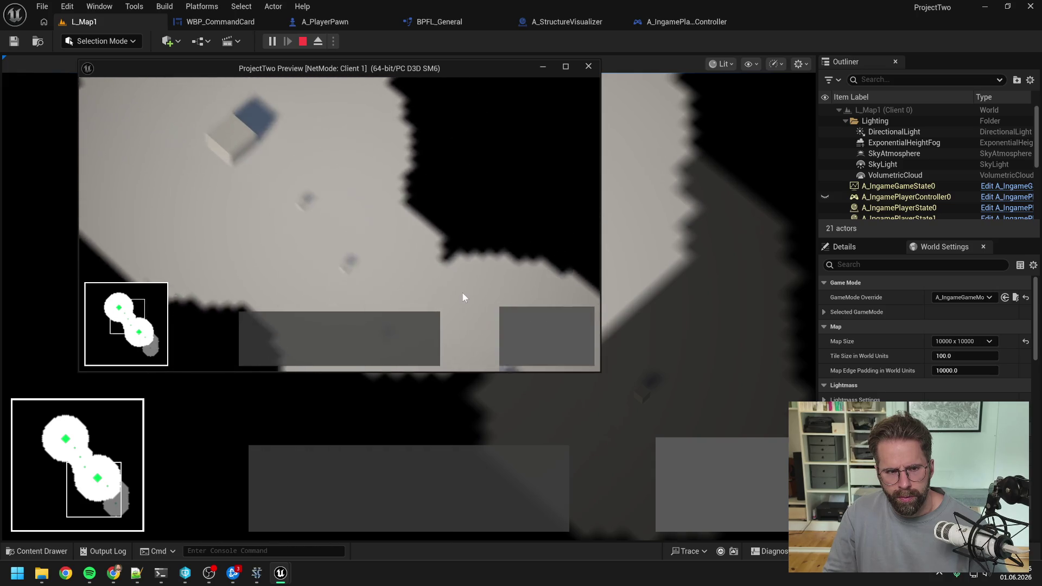
pyautogui.click(259, 164)
pyautogui.click(510, 318)
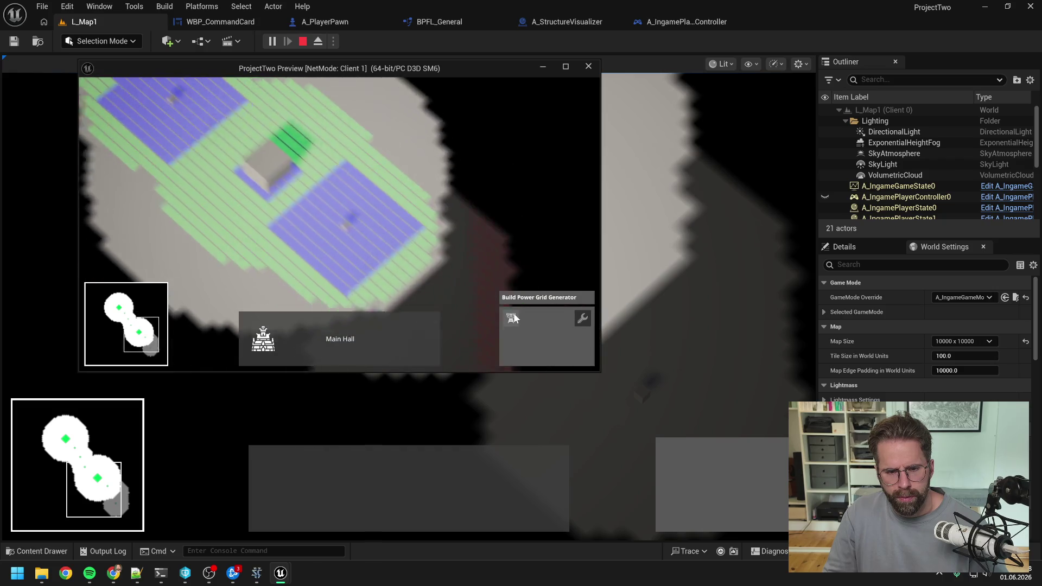
pyautogui.click(353, 227)
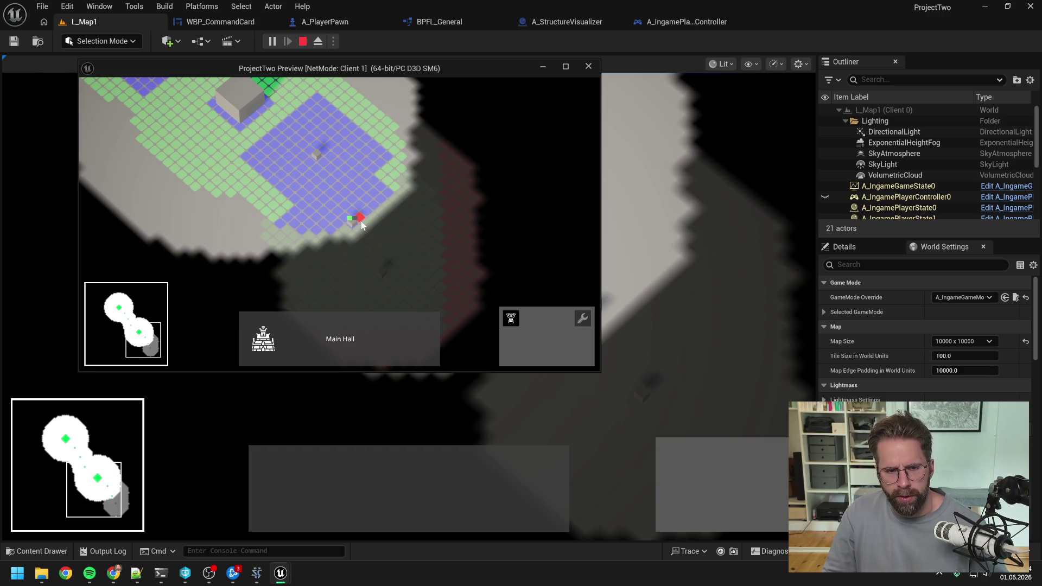
pyautogui.scroll(5, 360, 220)
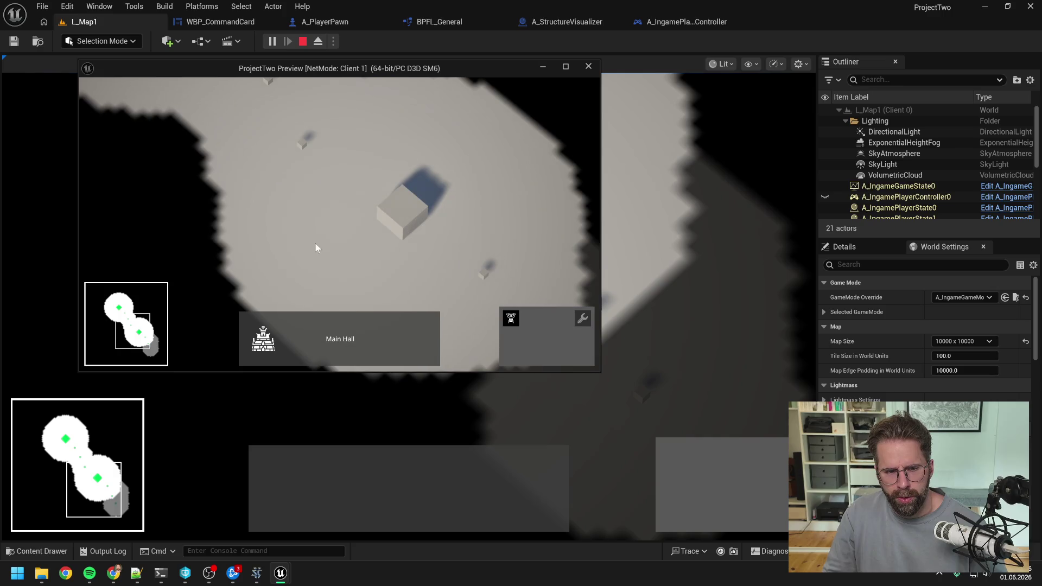
pyautogui.scroll(-2, 312, 243)
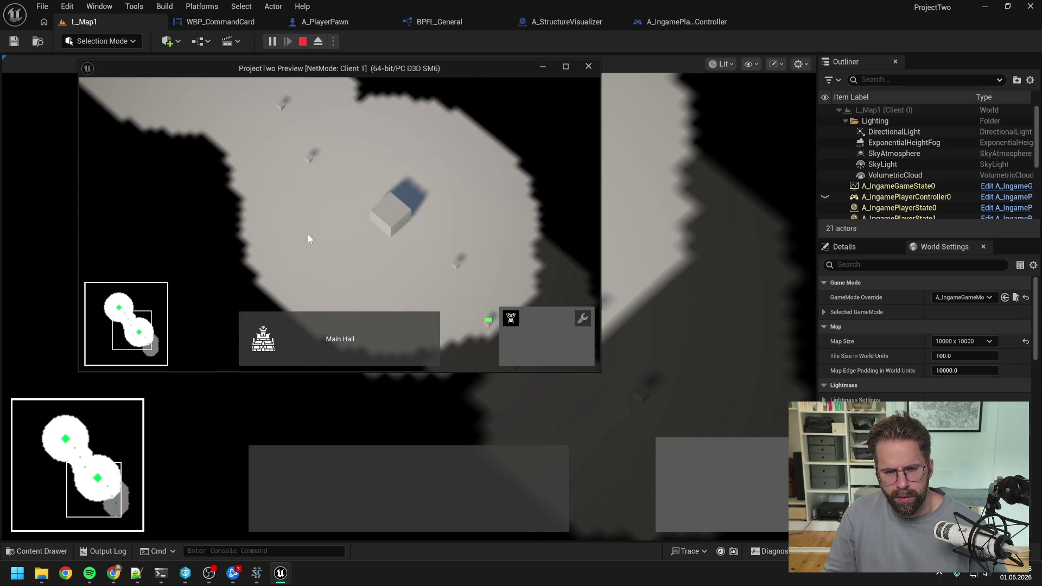
pyautogui.press('d')
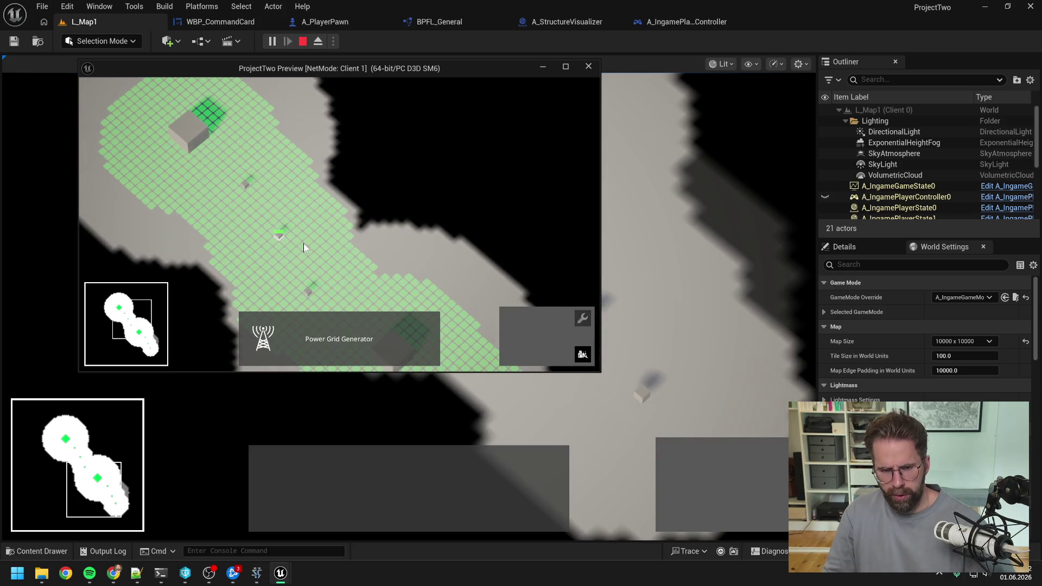
pyautogui.click(304, 243)
# Preview a generator over the other player's grid, where it turns red, then cancel it.
pyautogui.click(187, 134)
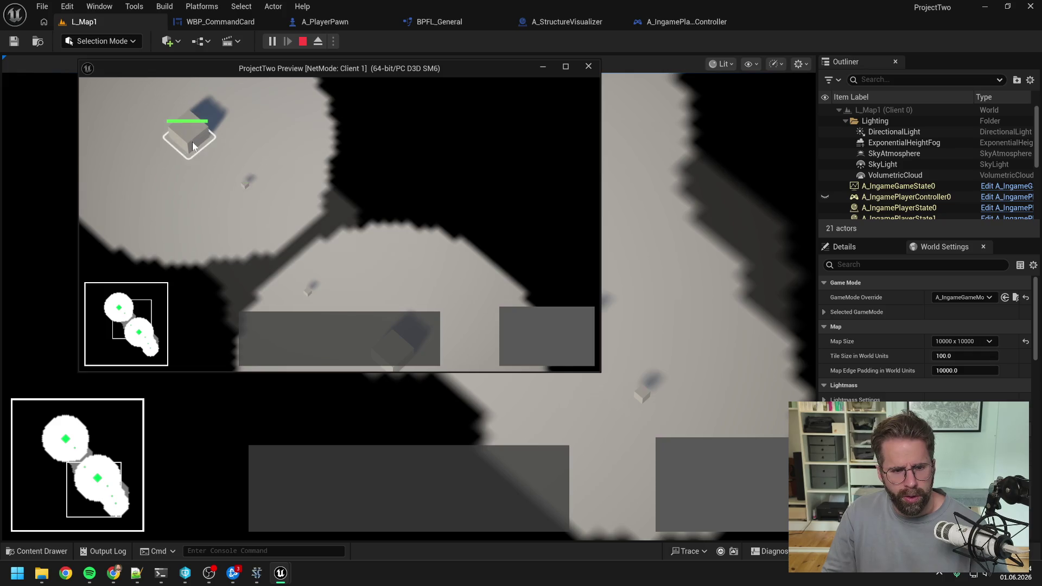
pyautogui.click(511, 318)
pyautogui.press('a')
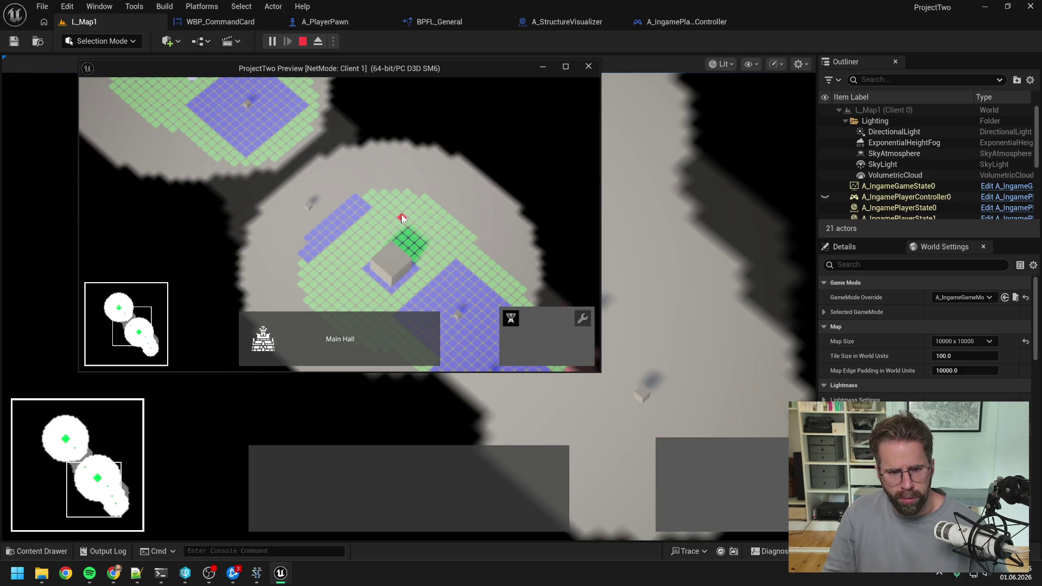
pyautogui.press('d')
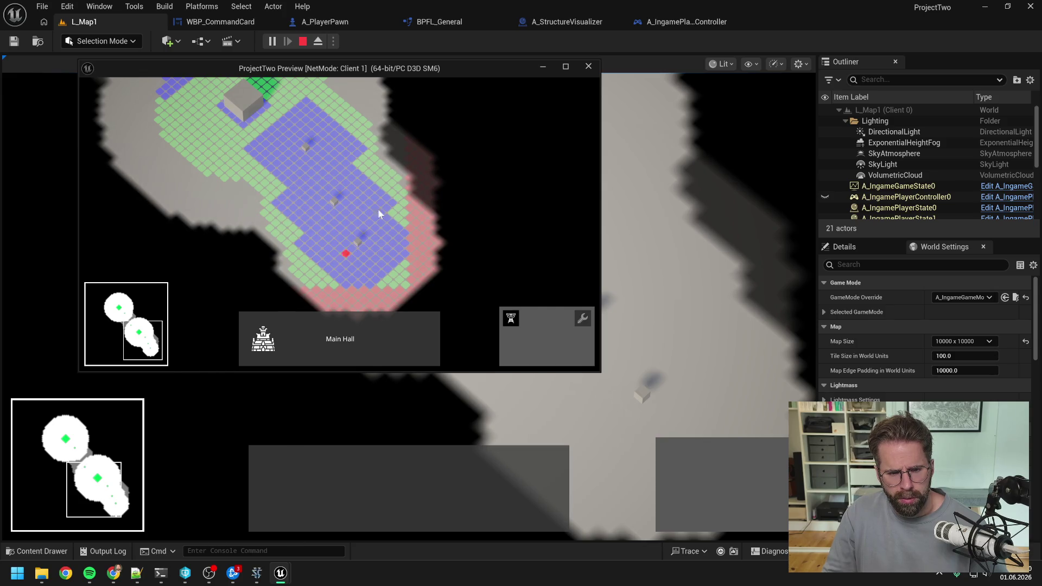
pyautogui.rightClick(386, 172)
# Select own generator and the other player's building to compare ownership, then return to the host view.
pyautogui.click(334, 200)
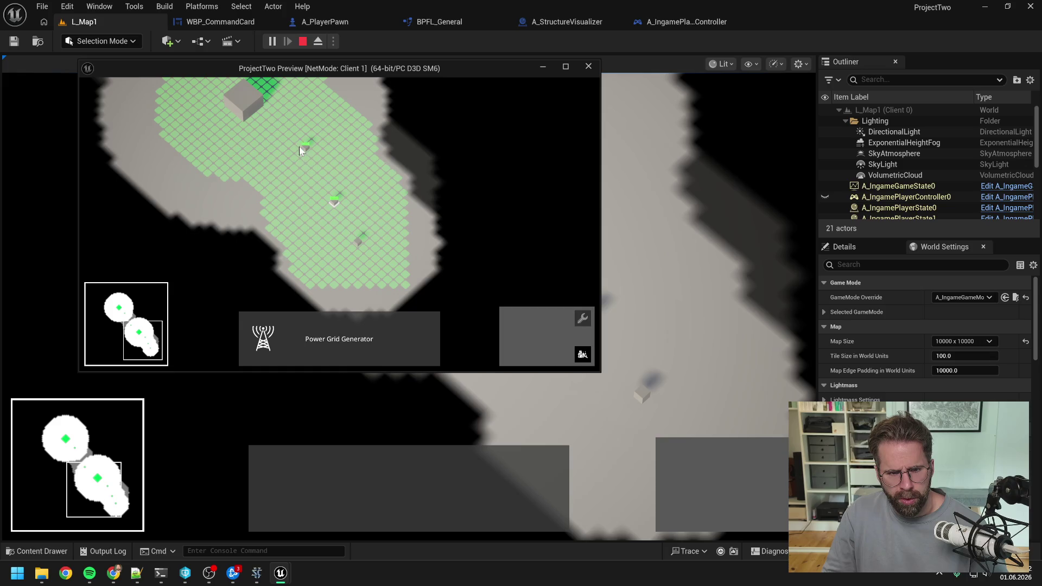
pyautogui.click(358, 242)
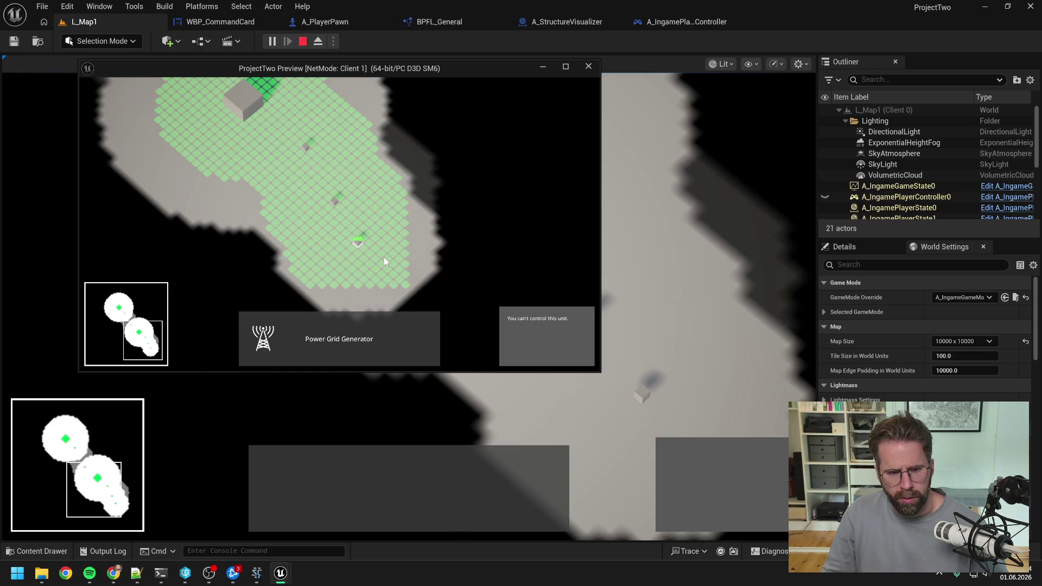
pyautogui.click(355, 224)
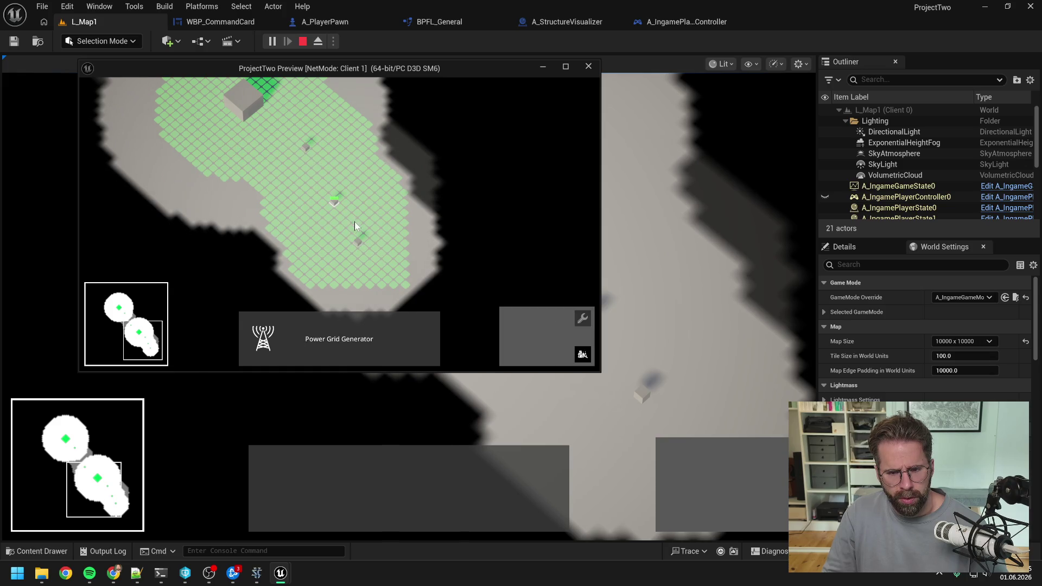
pyautogui.click(327, 164)
pyautogui.hotkey('alt', 'Tab')
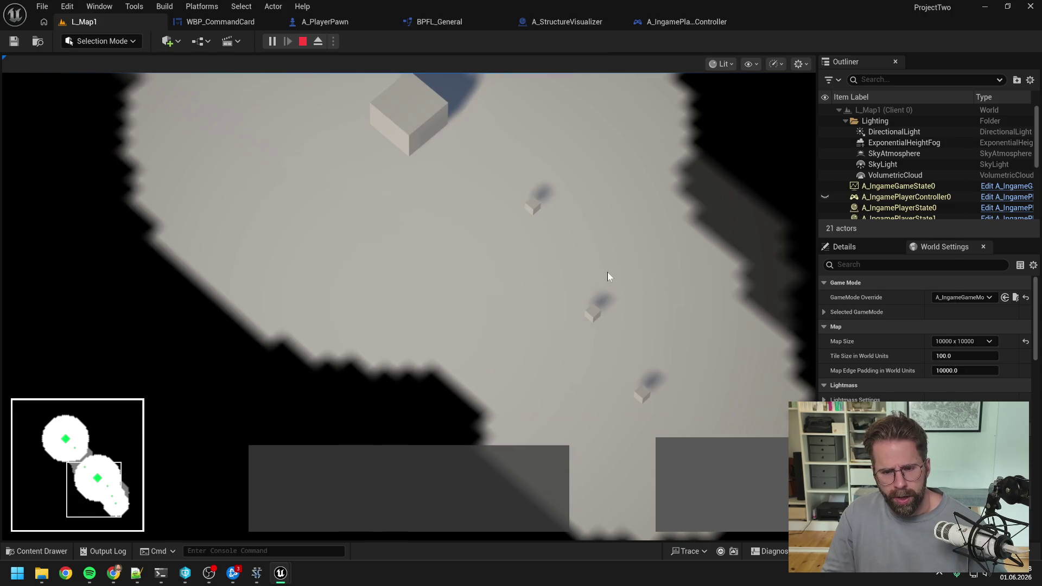
# As host, select the Main Hall and place two Power Grid Generators on the own green grid.
pyautogui.click(308, 207)
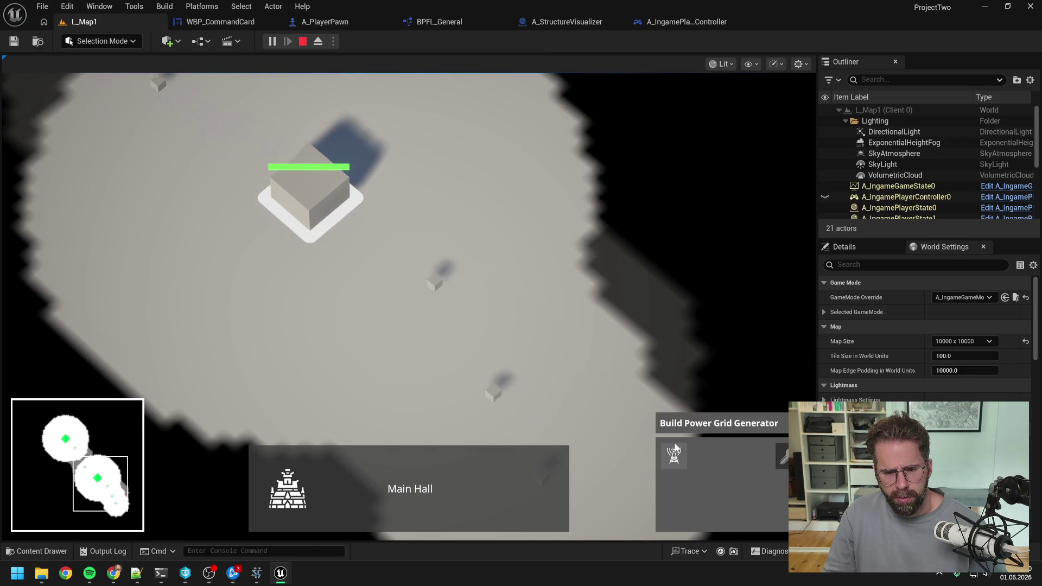
pyautogui.click(672, 457)
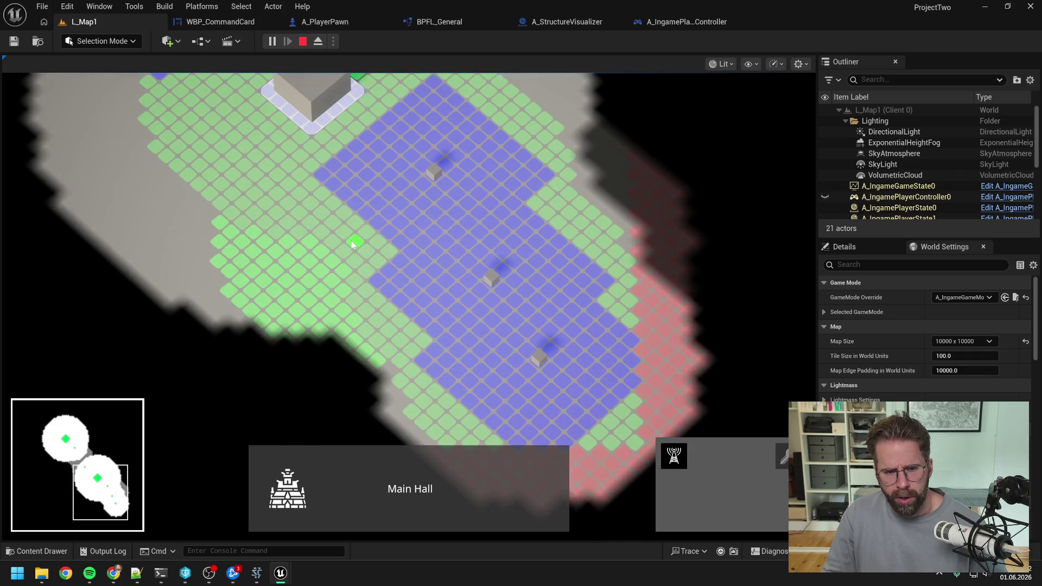
pyautogui.scroll(2, 559, 199)
pyautogui.scroll(-2, 559, 201)
pyautogui.press('s')
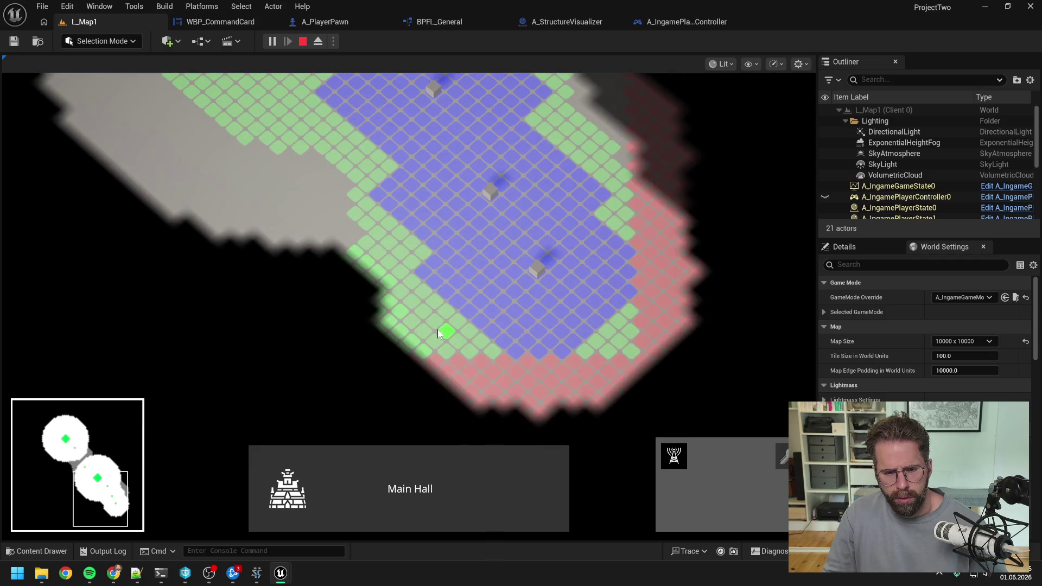
pyautogui.press('w')
pyautogui.press('a')
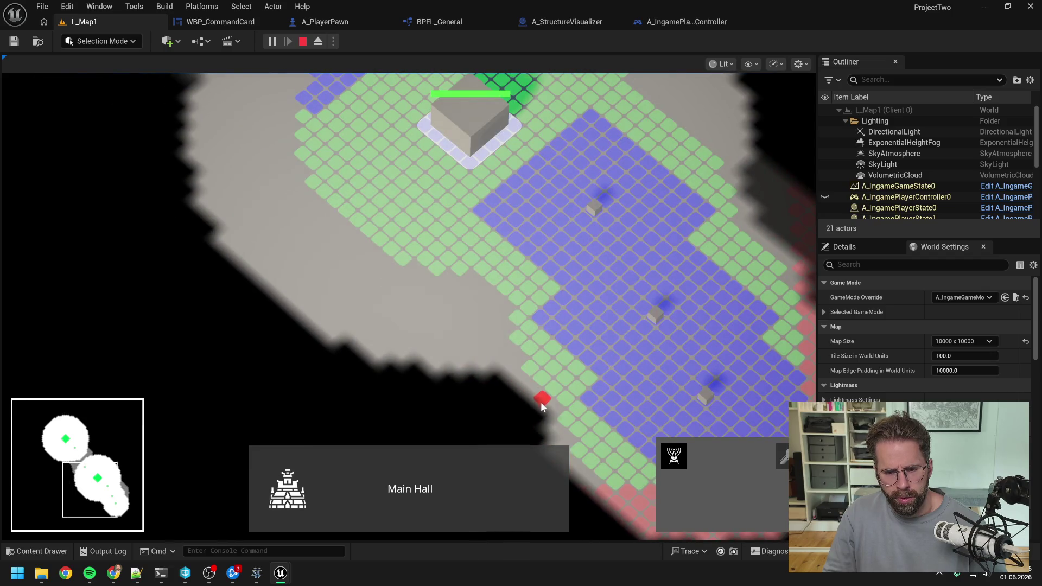
pyautogui.click(561, 389)
pyautogui.click(426, 276)
# Place three more generators across the grid, including one beside the Main Hall.
pyautogui.scroll(-1, 472, 266)
pyautogui.press('w')
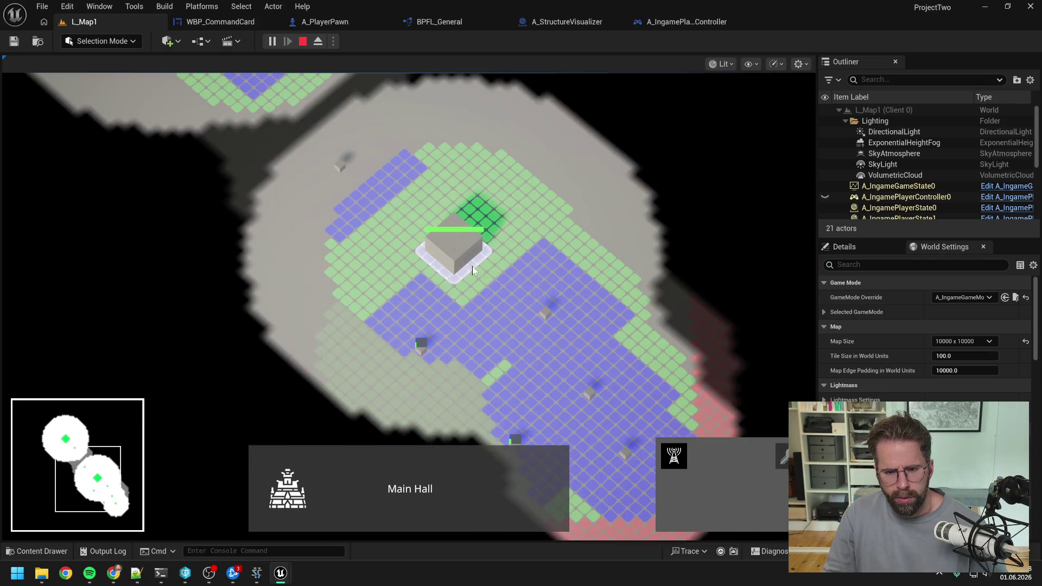
pyautogui.click(640, 298)
pyautogui.press('w')
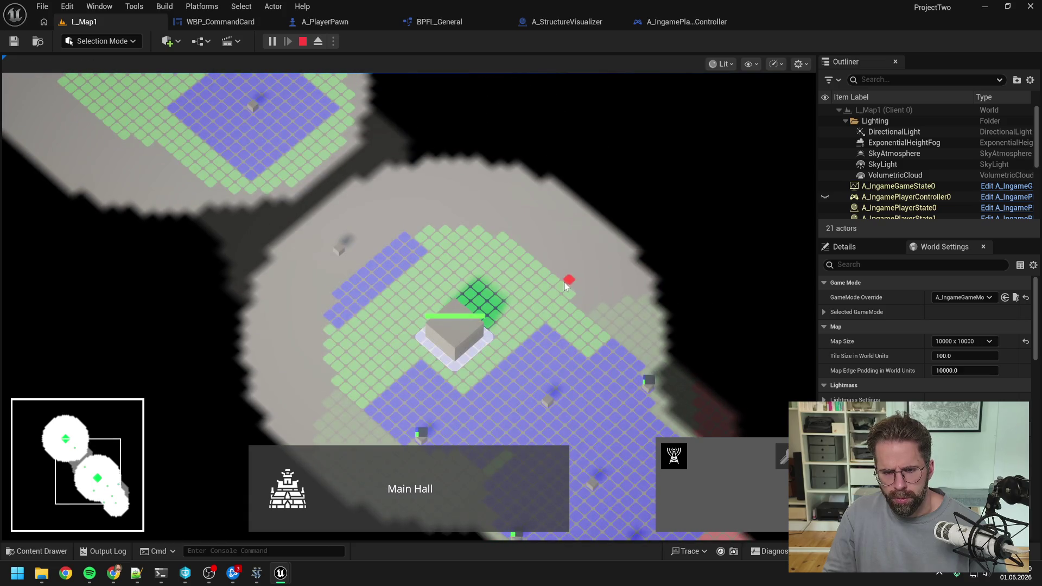
pyautogui.click(560, 286)
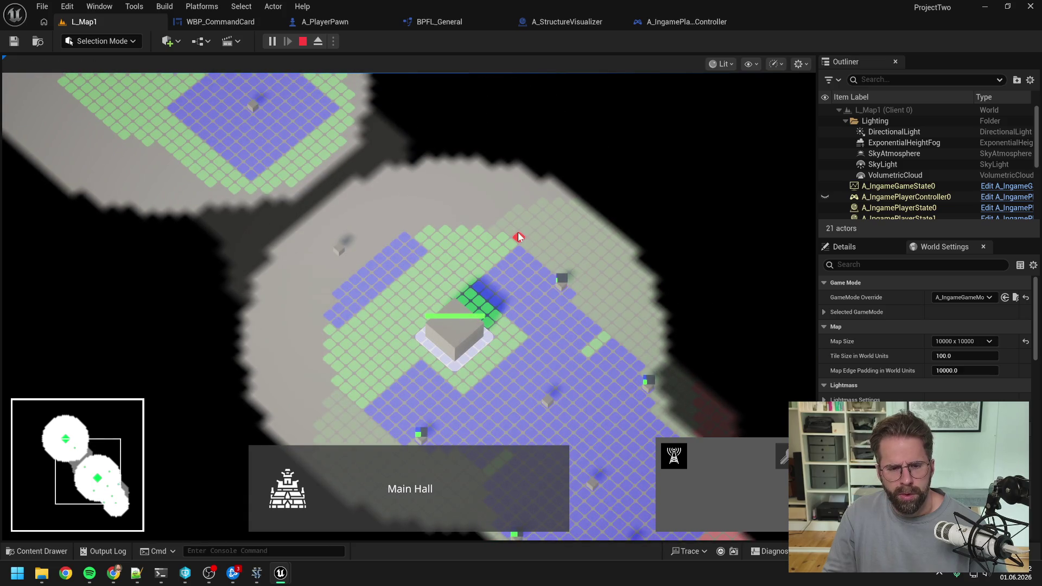
pyautogui.press('w')
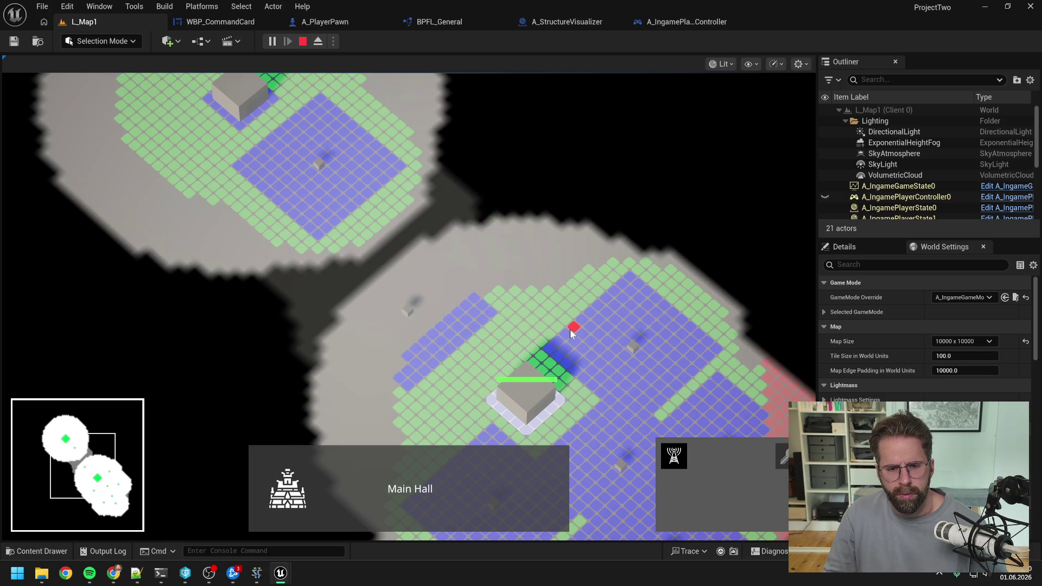
pyautogui.click(490, 298)
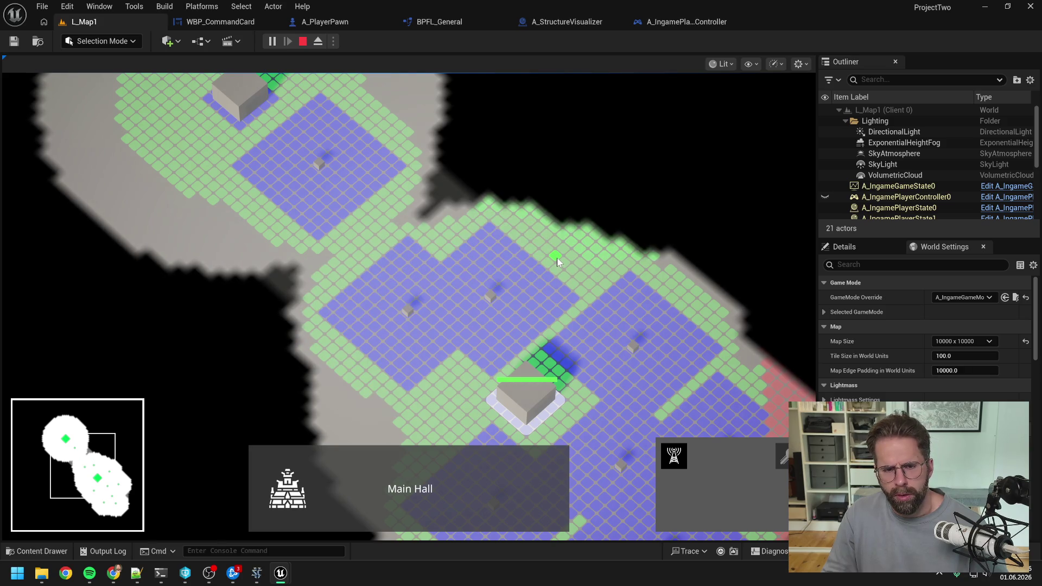
# Pan over the grid and inspect one of the placed generators.
pyautogui.press('s')
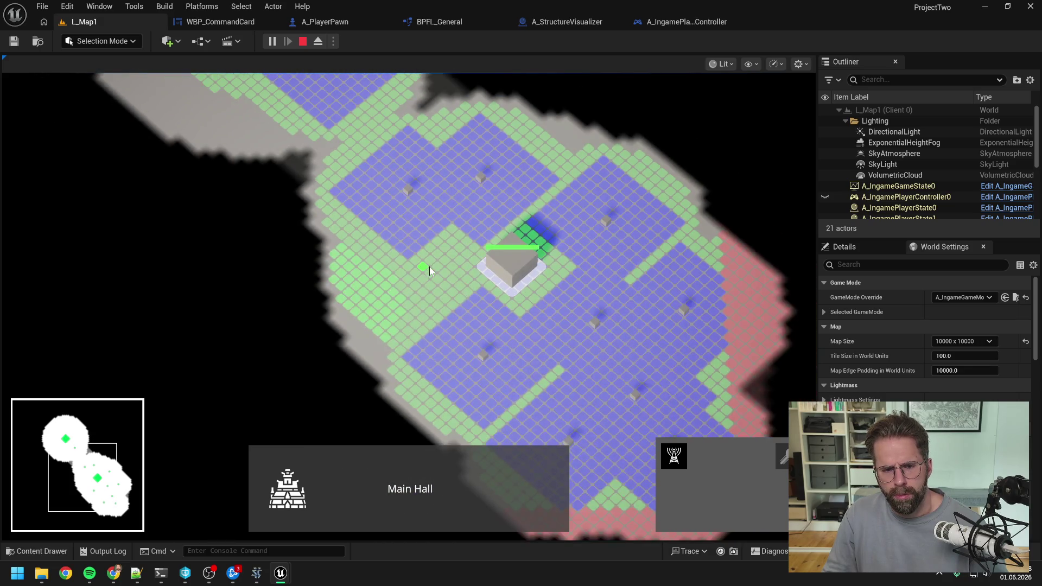
pyautogui.press('w')
pyautogui.press('s')
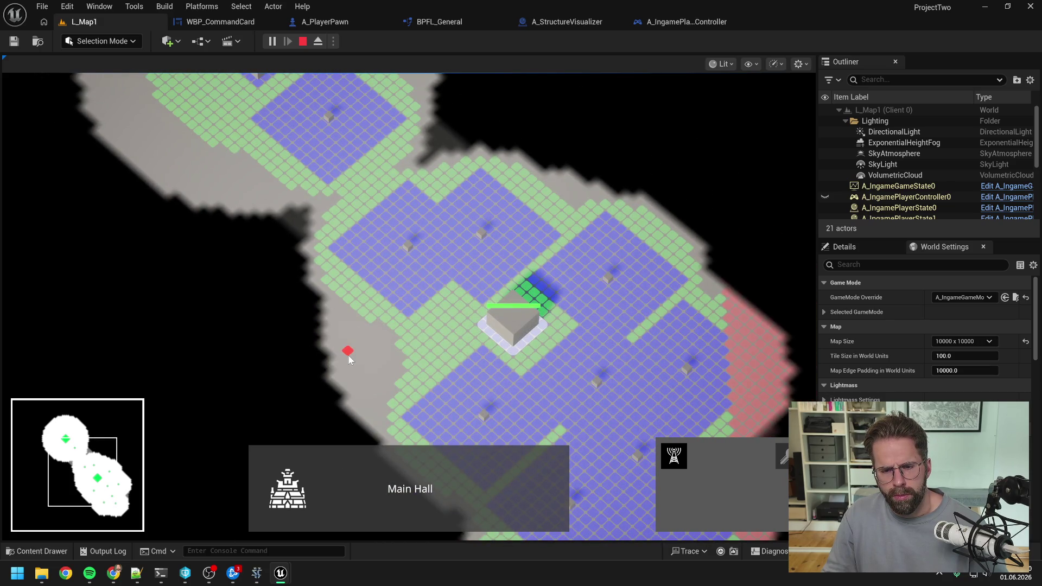
pyautogui.press('w')
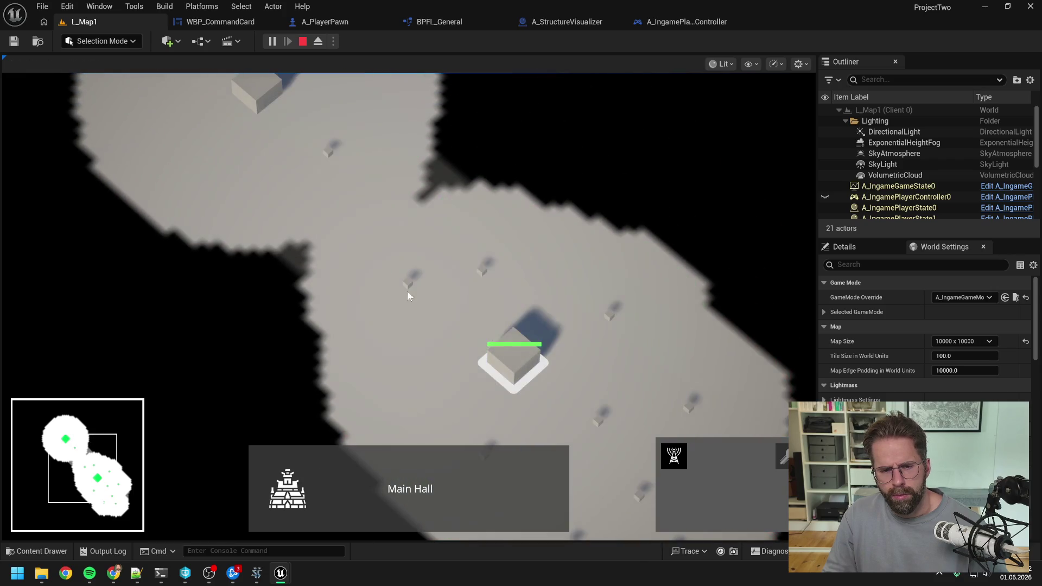
pyautogui.click(482, 270)
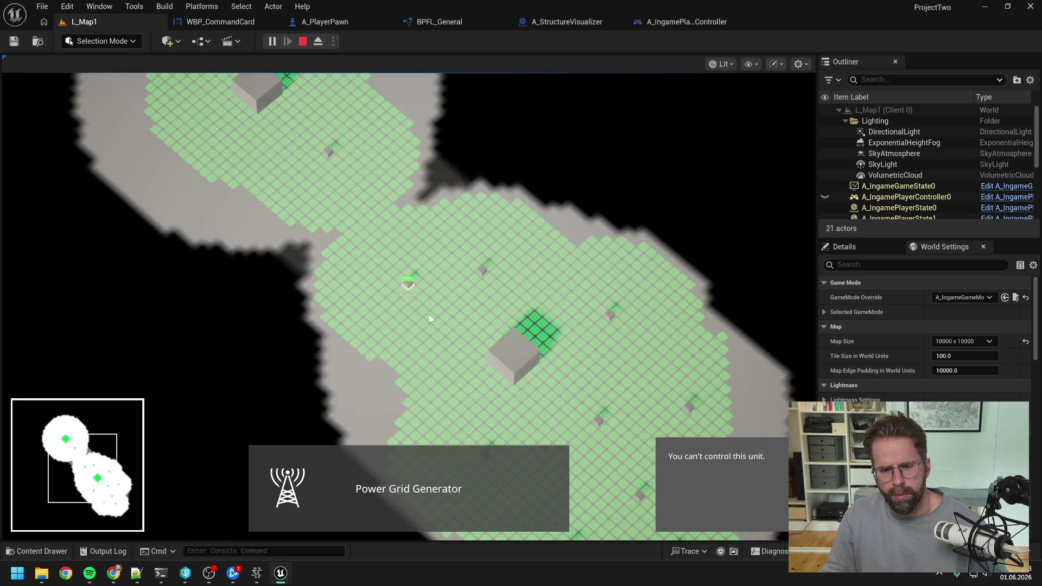
pyautogui.click(505, 286)
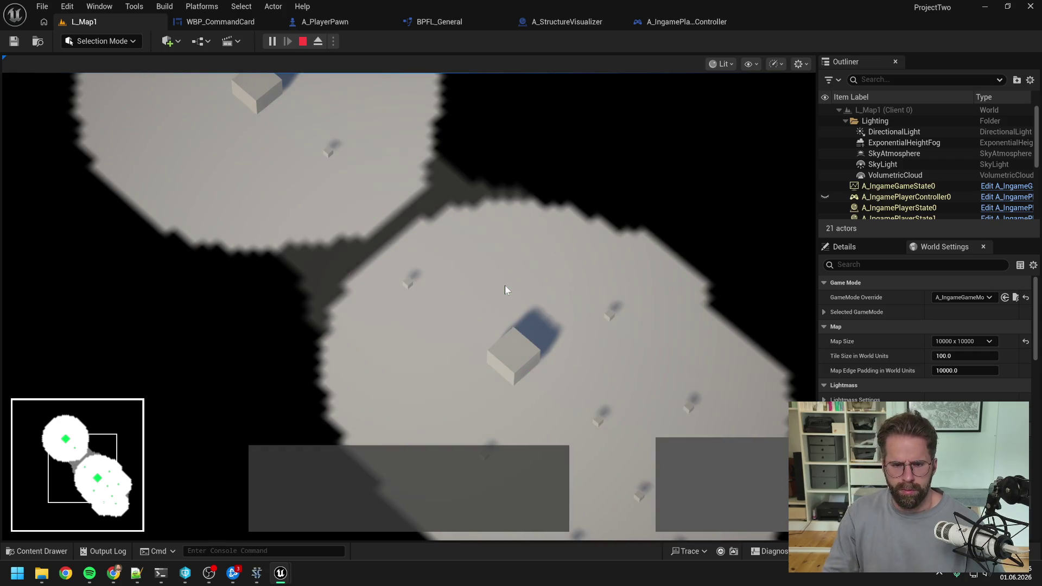
# Place a generator just above the Main Hall, cancel placement, and select the other player's generator.
pyautogui.click(525, 373)
pyautogui.click(674, 456)
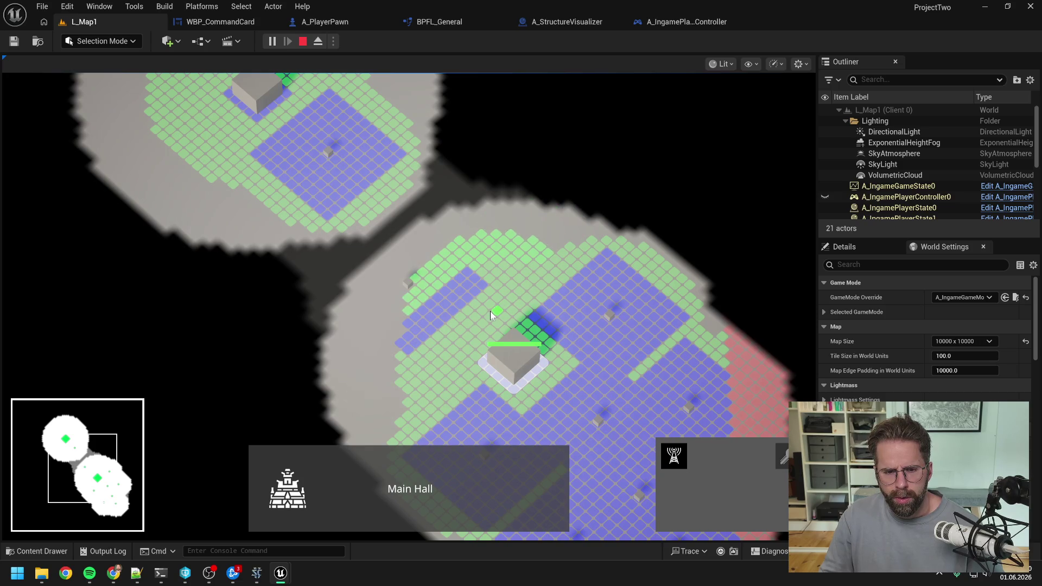
pyautogui.click(478, 322)
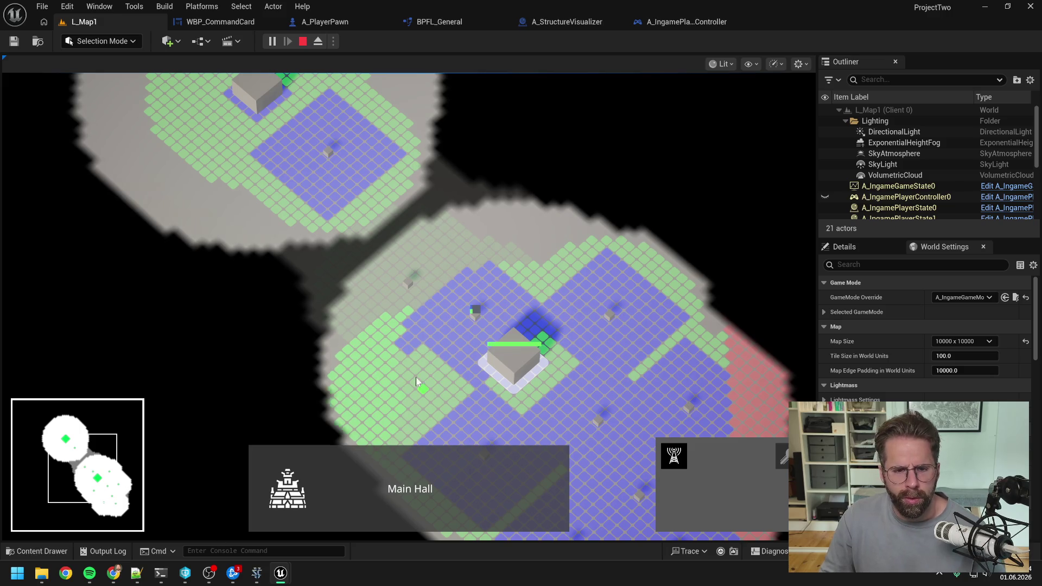
pyautogui.rightClick(545, 227)
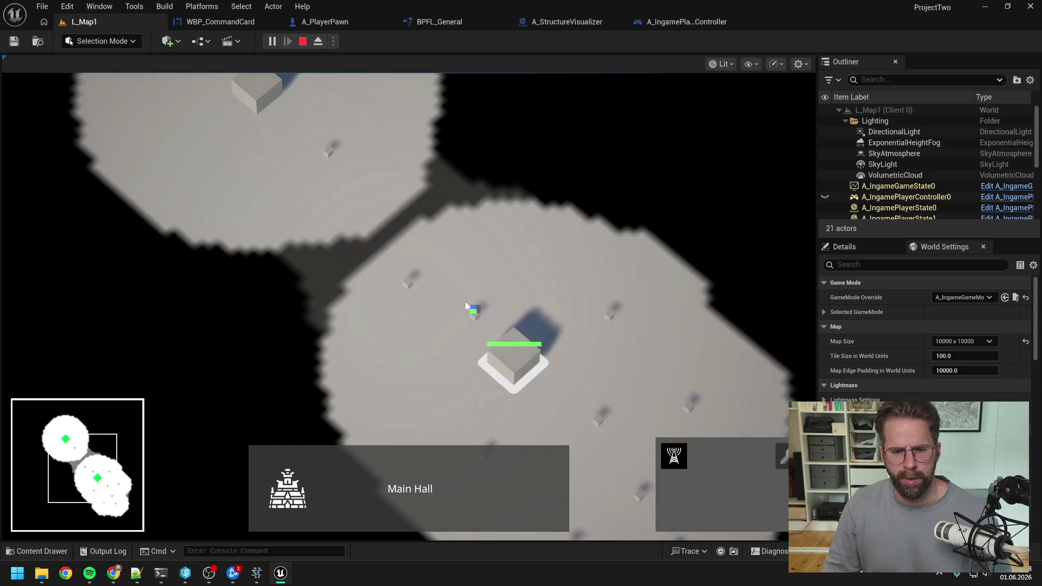
pyautogui.click(408, 281)
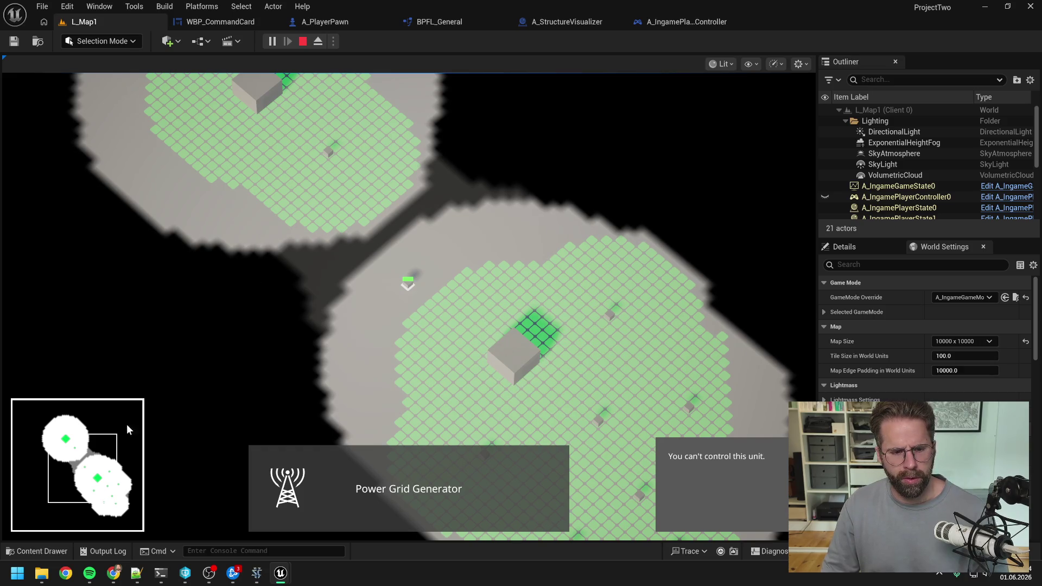
pyautogui.hotkey('alt', 'Tab')
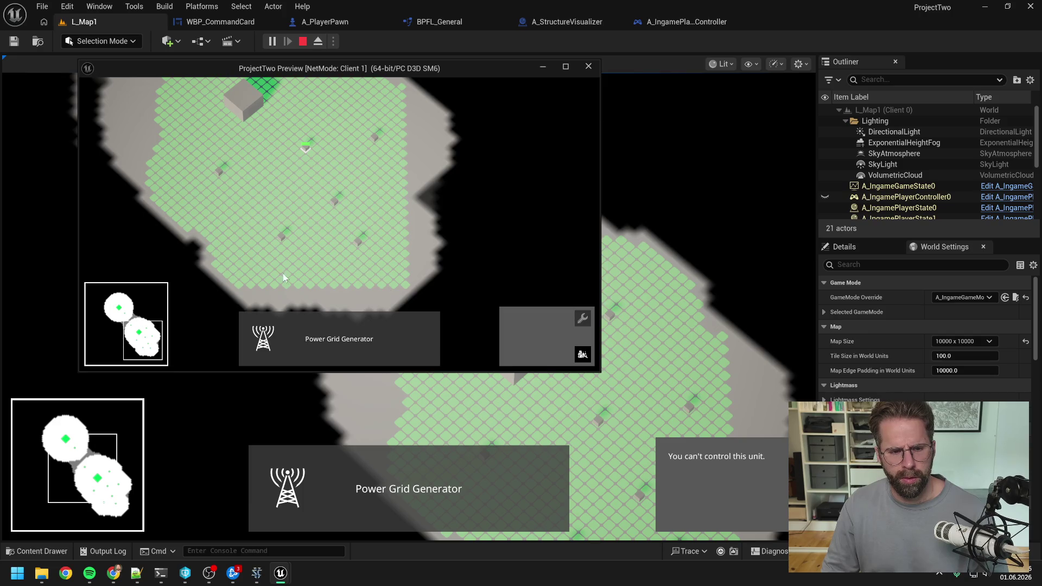
# In Client 1, select its Main Hall and try placing a generator over the foreign grid.
pyautogui.click(124, 316)
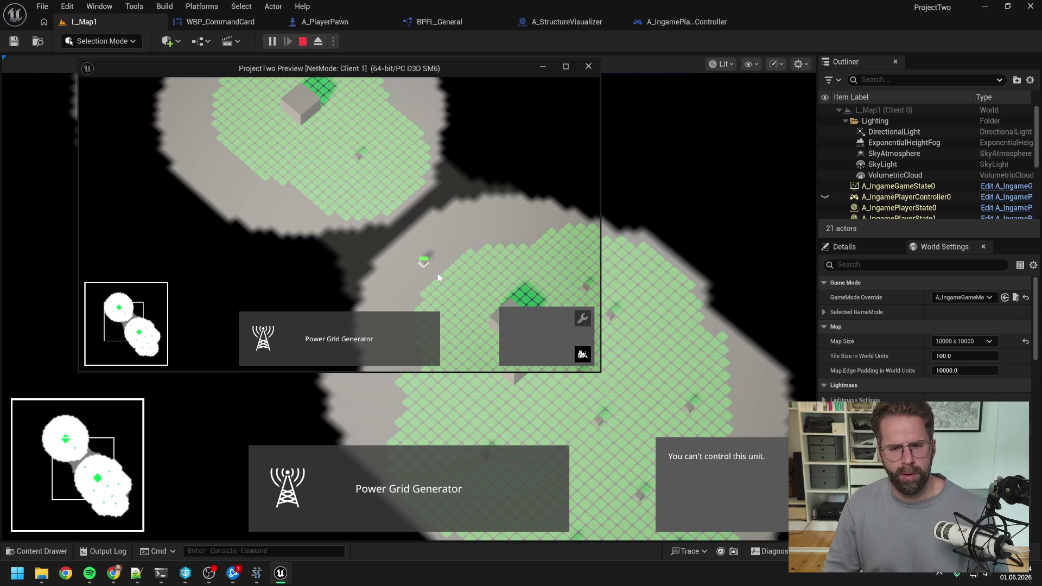
pyautogui.click(298, 123)
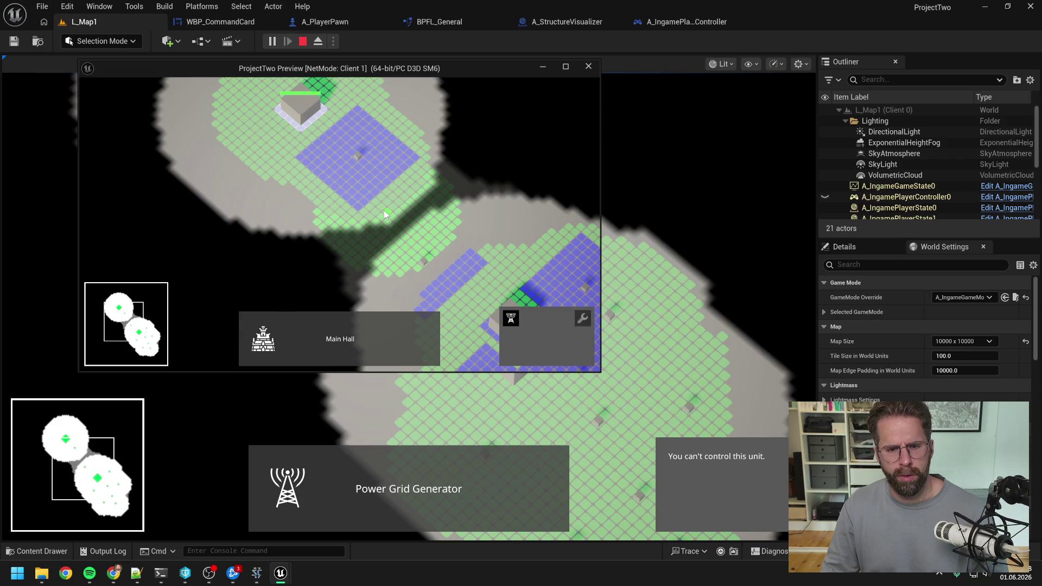
pyautogui.click(383, 215)
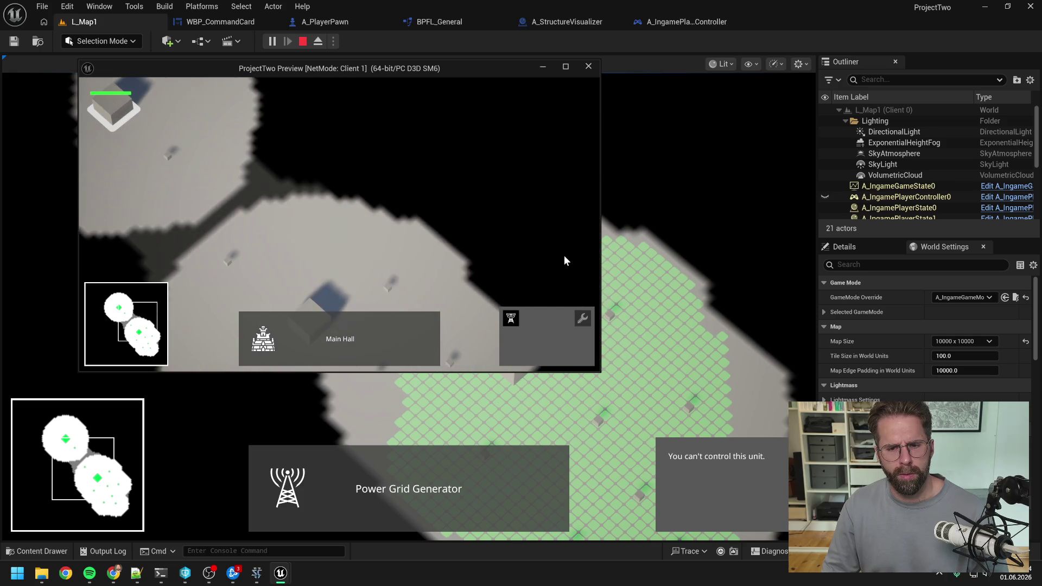
pyautogui.click(614, 269)
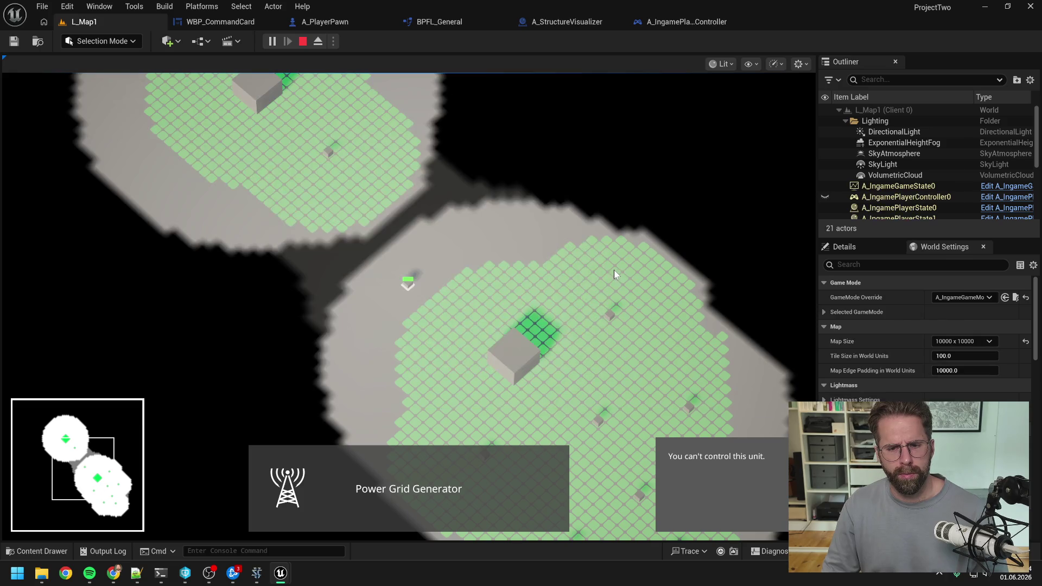
# Place a generator near the host's Main Hall, pan over the expanded grid, and stop PIE with Esc.
pyautogui.click(507, 339)
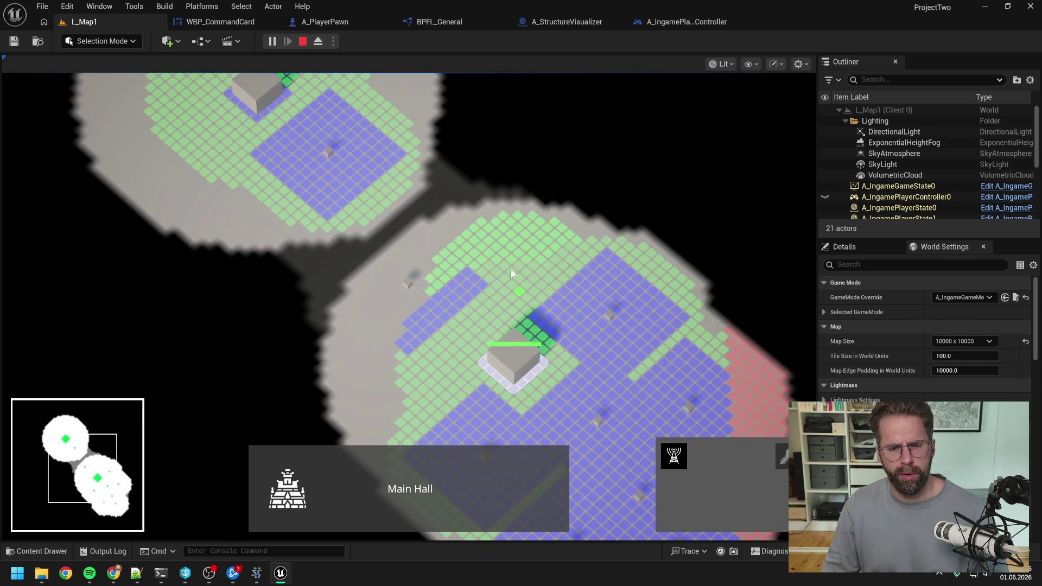
pyautogui.click(458, 317)
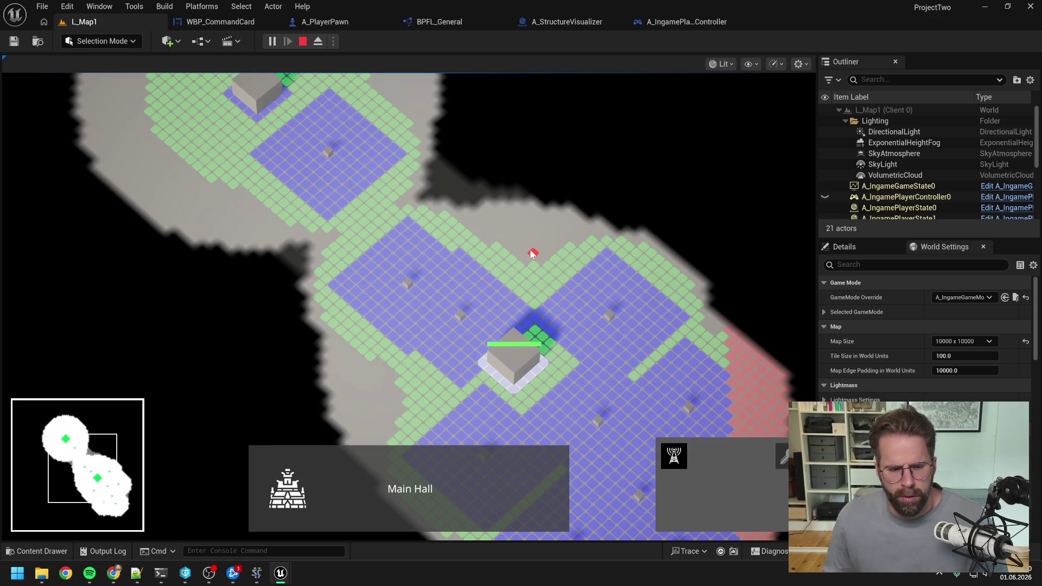
pyautogui.press('s')
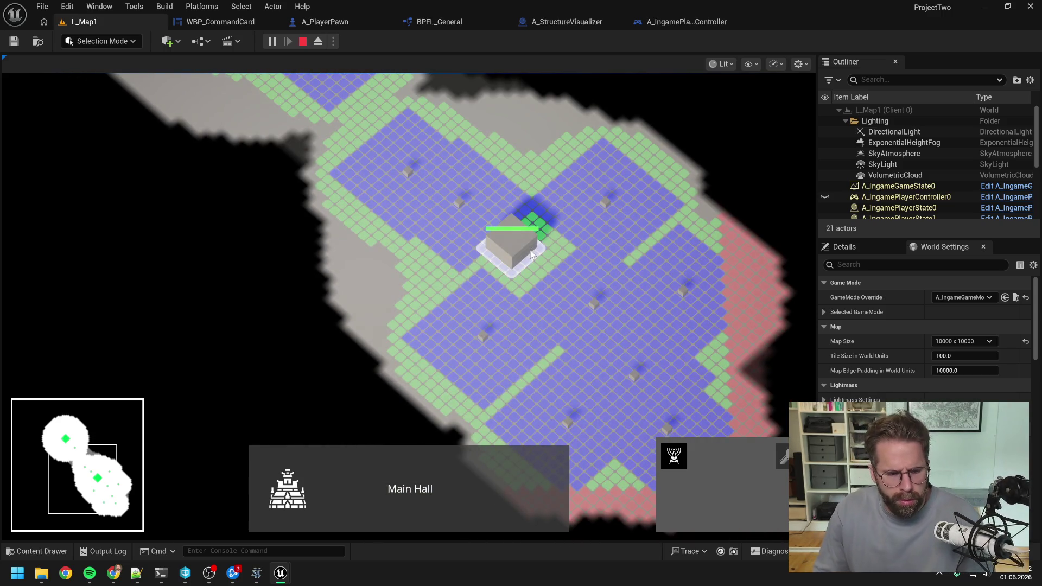
pyautogui.press('w')
pyautogui.press('s')
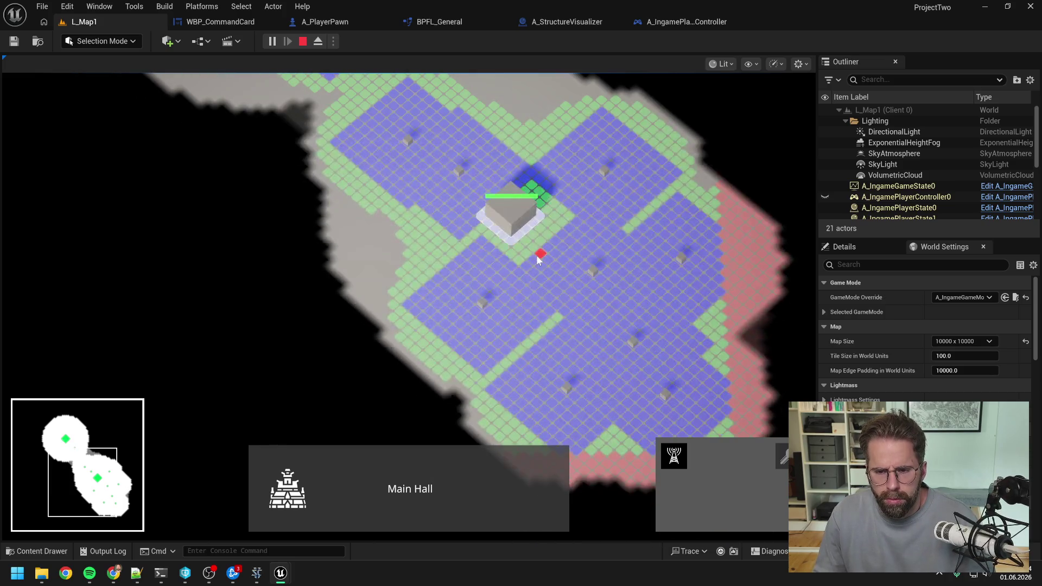
pyautogui.press('w')
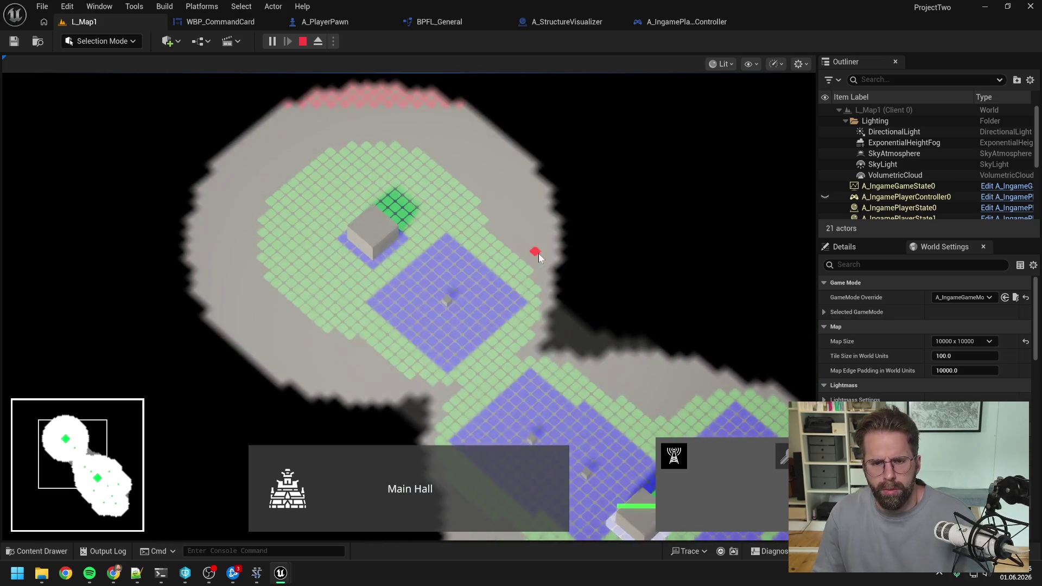
pyautogui.press('Escape')
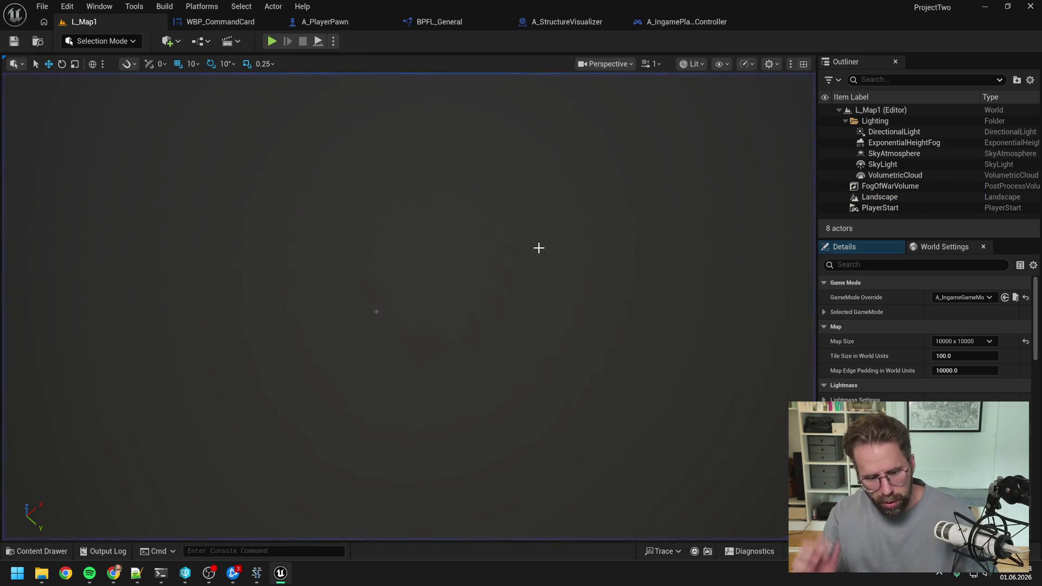
# Scroll up in Claude Code to read the BuildingBar diagnosis: a one-time fill before MainHall replicates.
pyautogui.click(161, 573)
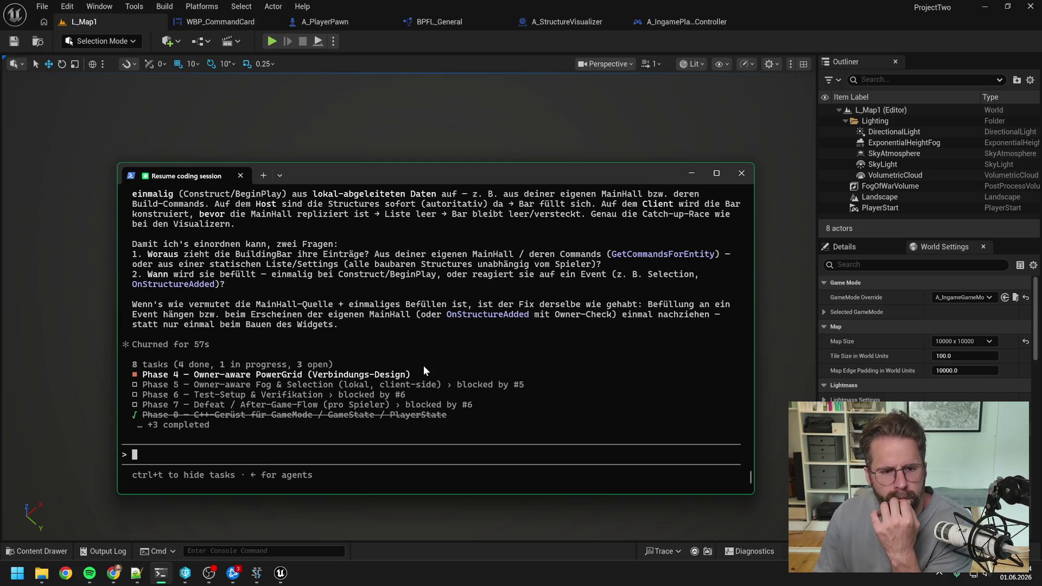
pyautogui.scroll(4, 422, 366)
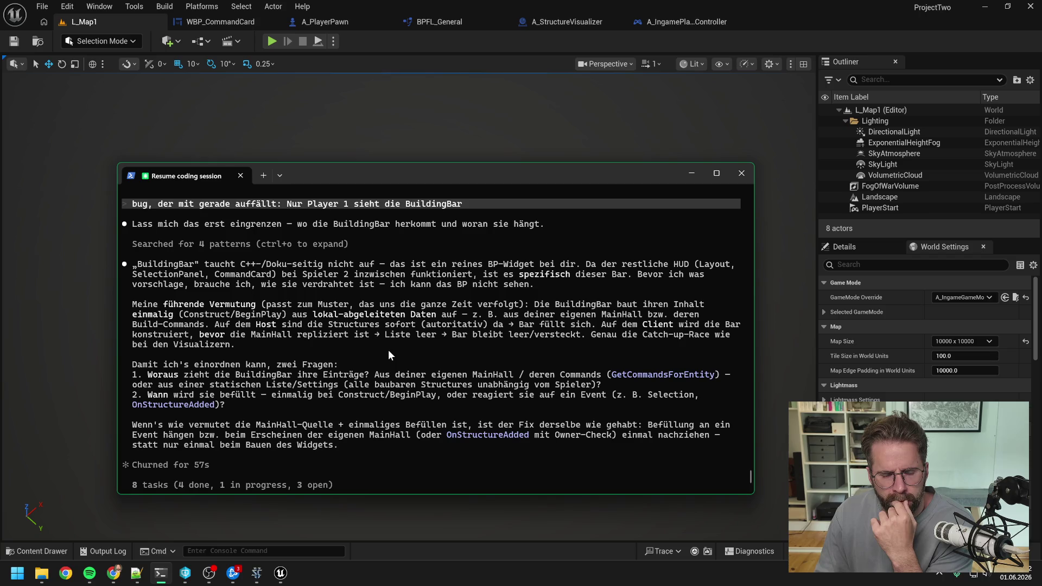
# Start a new play session and, as Client 1, place a Power Grid Generator below the Main Hall.
pyautogui.click(272, 41)
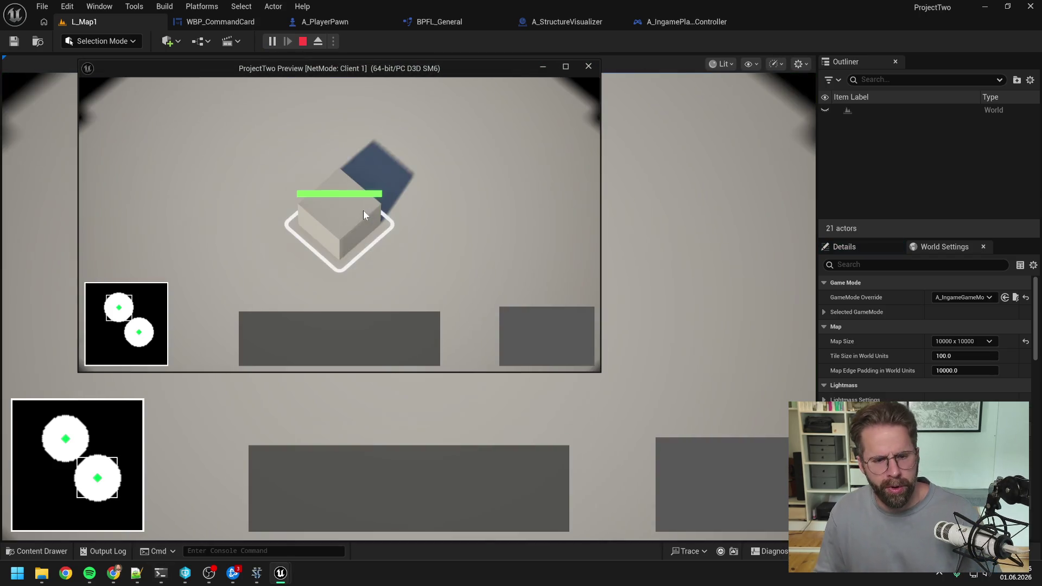
pyautogui.click(363, 210)
pyautogui.click(509, 312)
pyautogui.press('s')
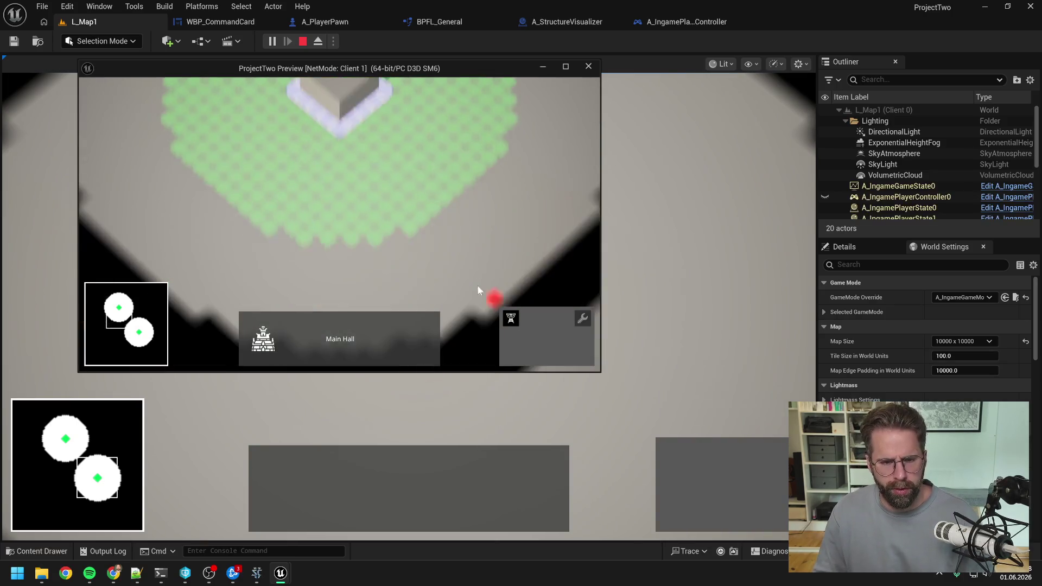
pyautogui.click(420, 216)
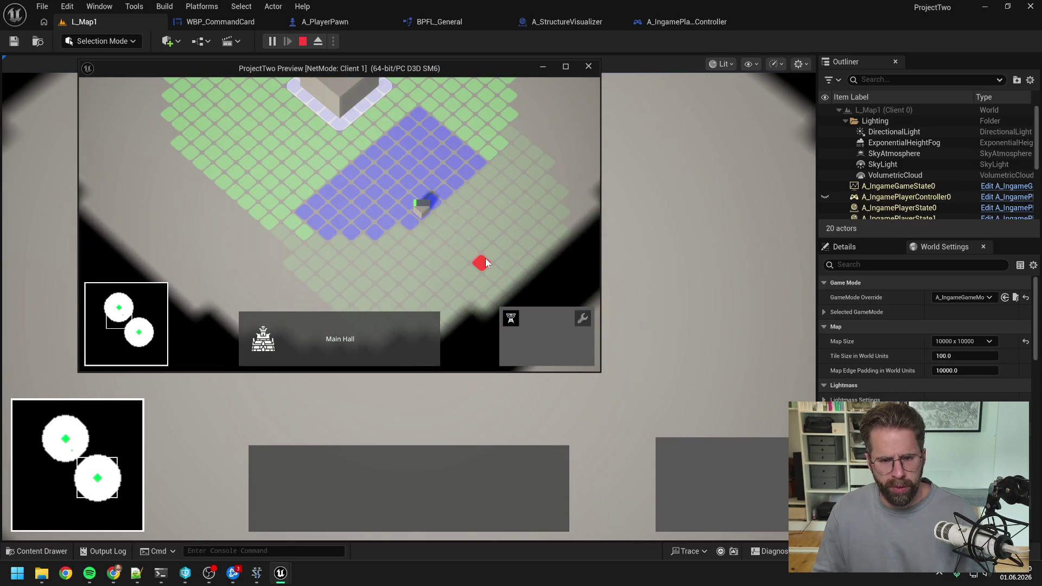
pyautogui.press('d')
pyautogui.press('a')
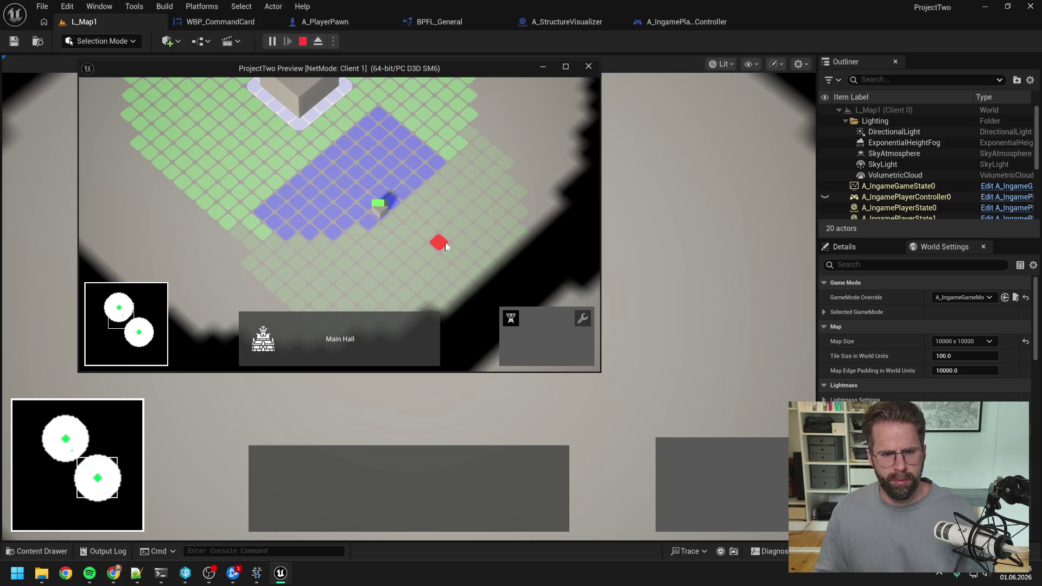
# Cancel placement, start and cancel a second generator, then switch to the host window.
pyautogui.scroll(-3, 445, 242)
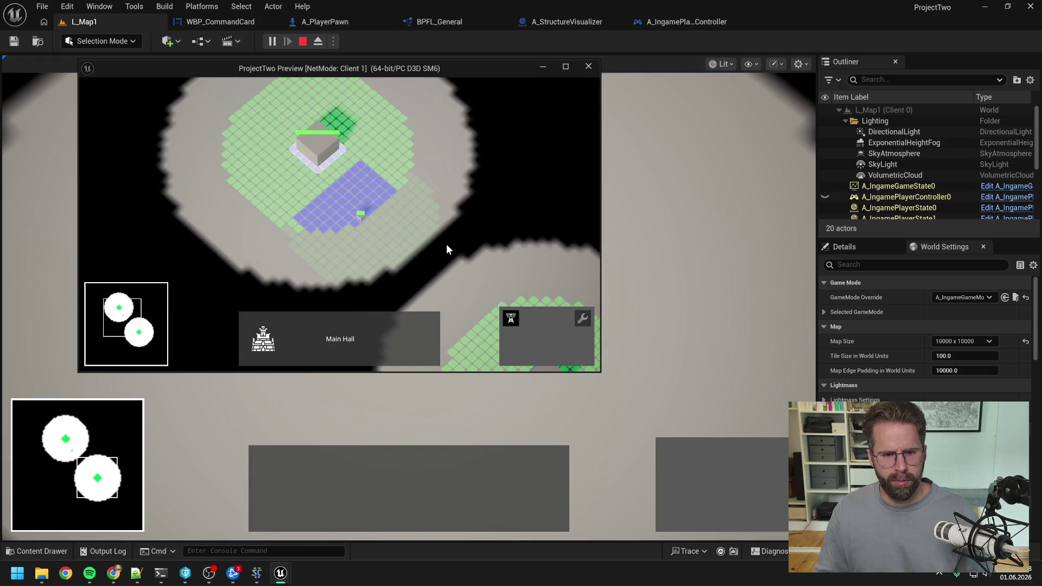
pyautogui.rightClick(432, 187)
pyautogui.press('d')
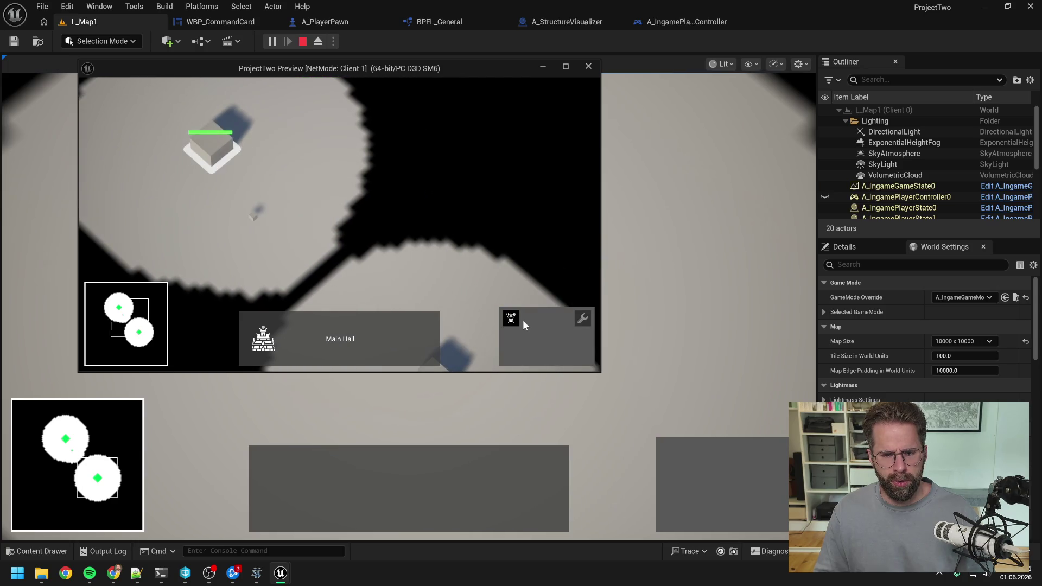
pyautogui.press('a')
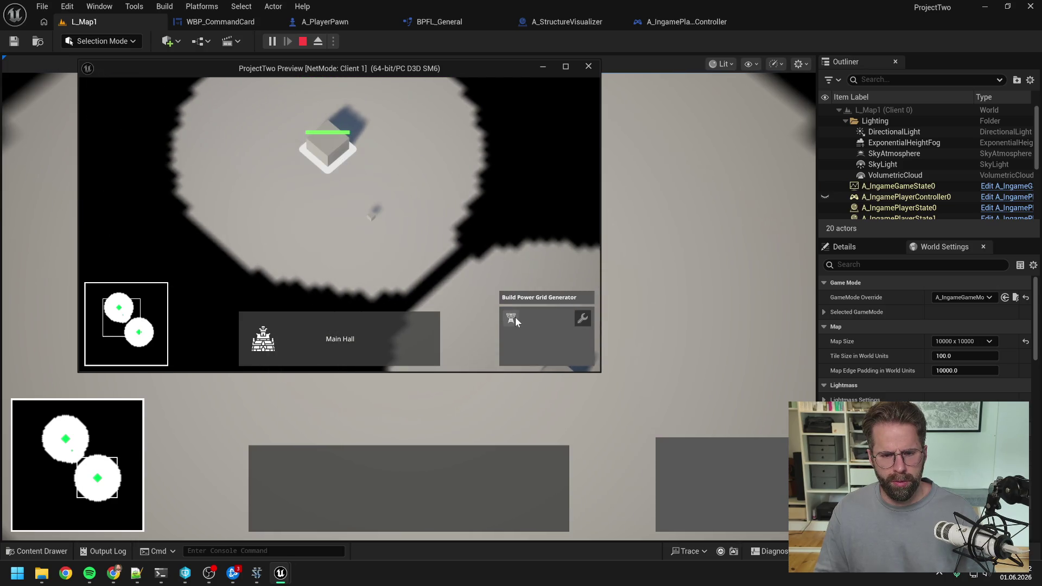
pyautogui.click(516, 317)
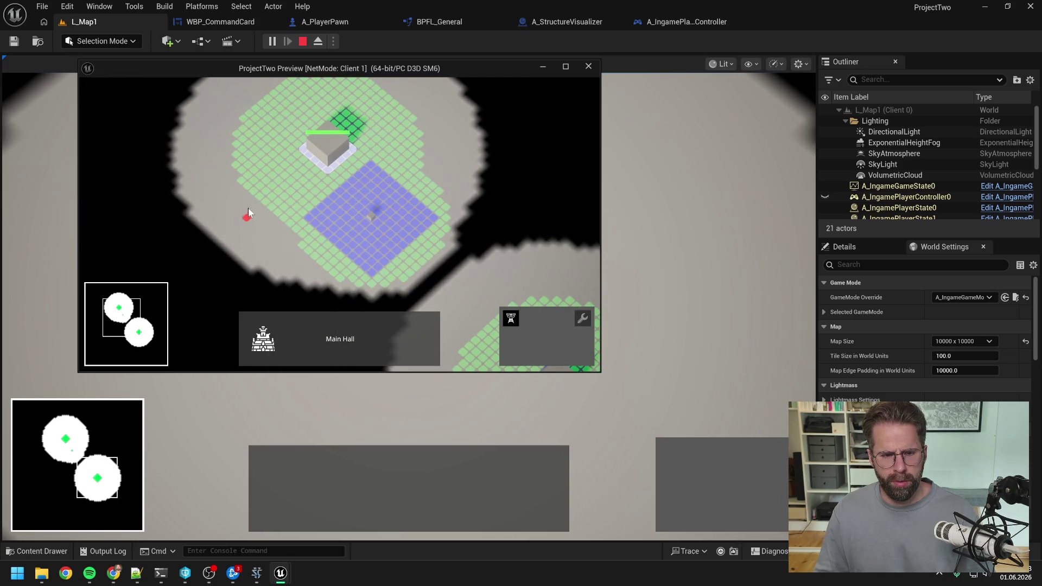
pyautogui.rightClick(313, 247)
pyautogui.hotkey('alt', 'Tab')
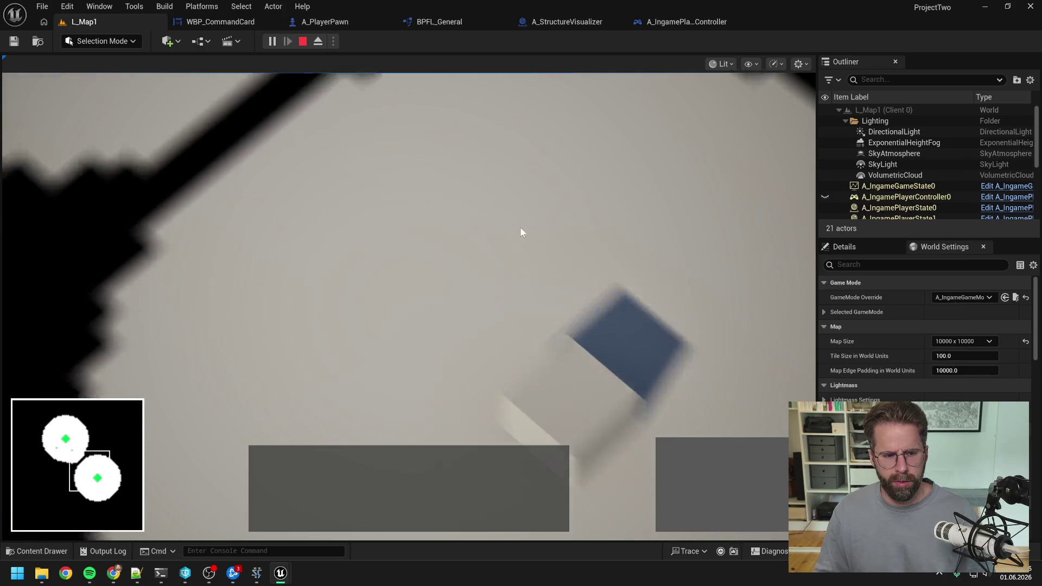
# Zoom out, select the left and right foreign Power Grid Generators, then stop PIE with Esc.
pyautogui.scroll(-3, 303, 319)
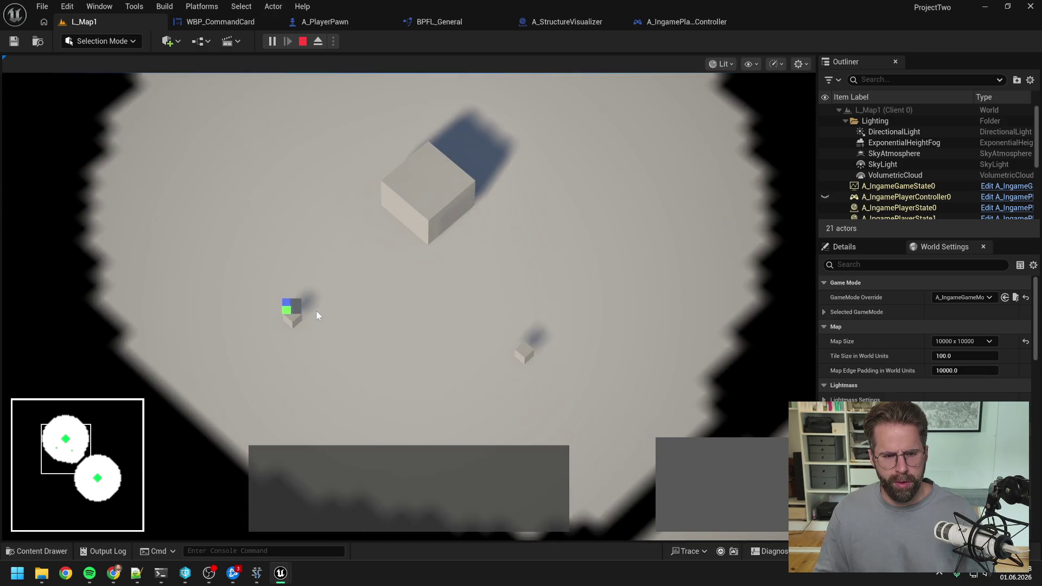
pyautogui.click(406, 313)
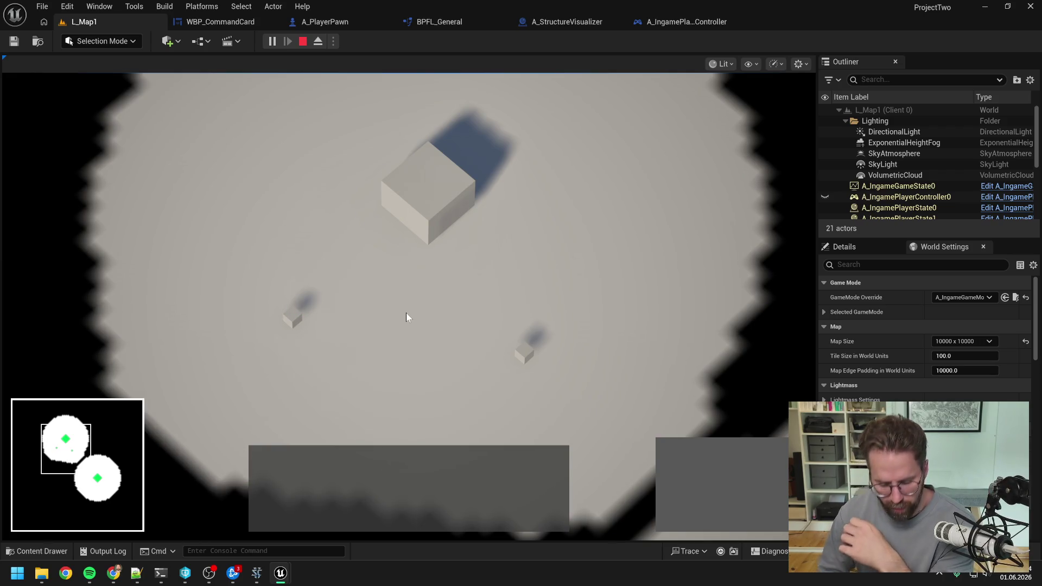
pyautogui.click(292, 316)
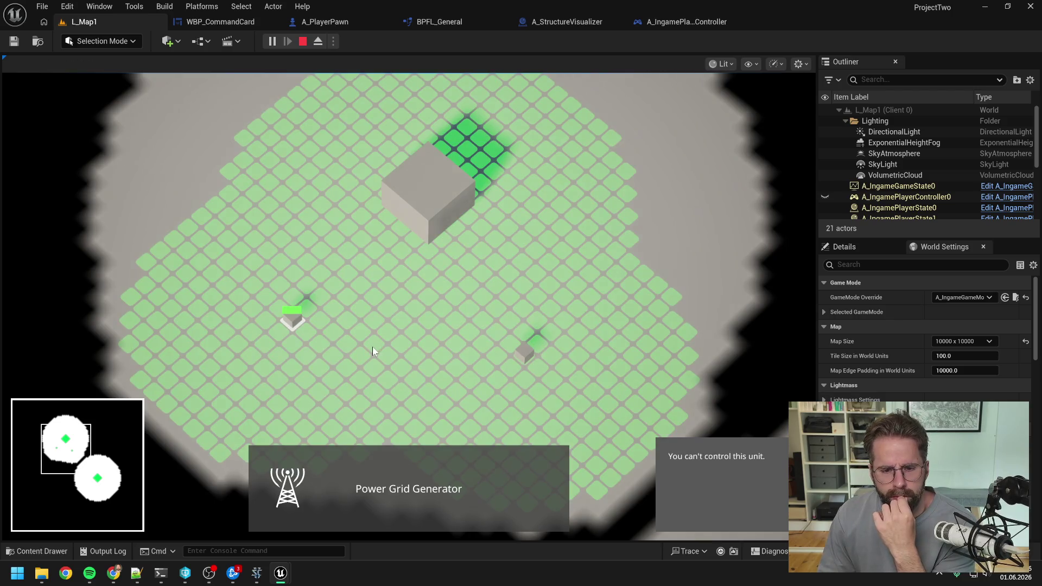
pyautogui.click(525, 353)
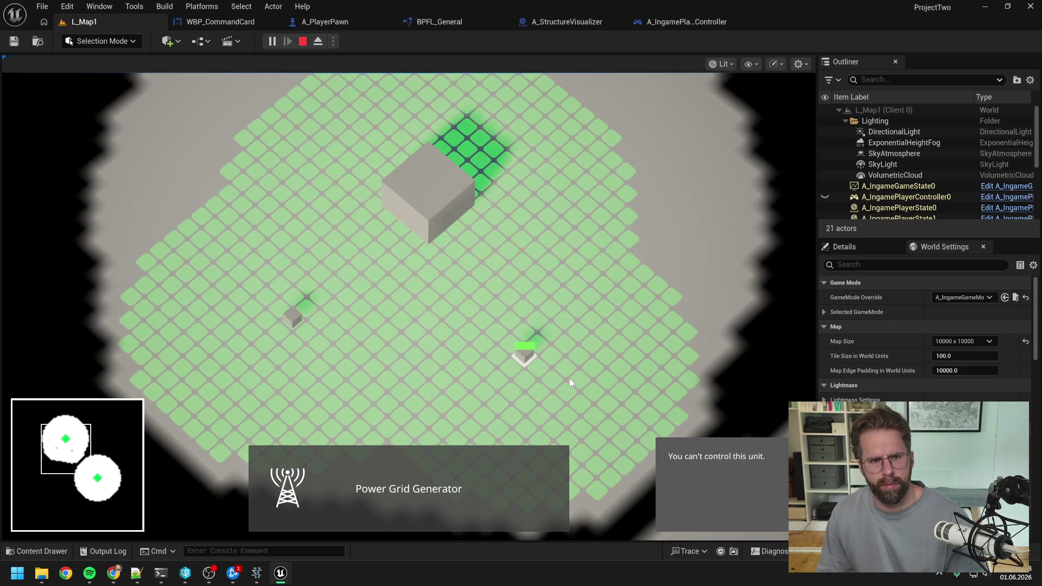
pyautogui.press('Escape')
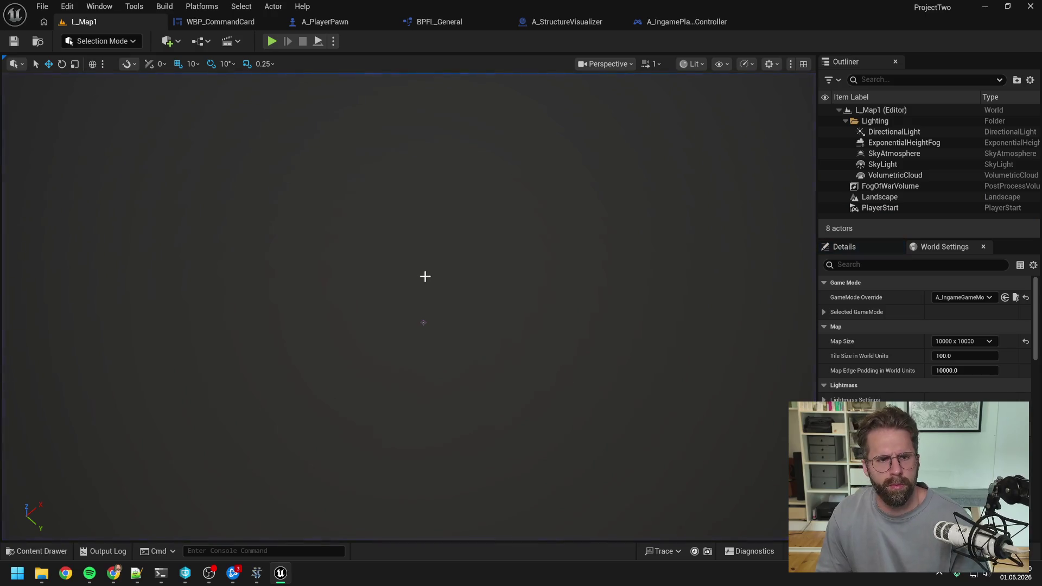
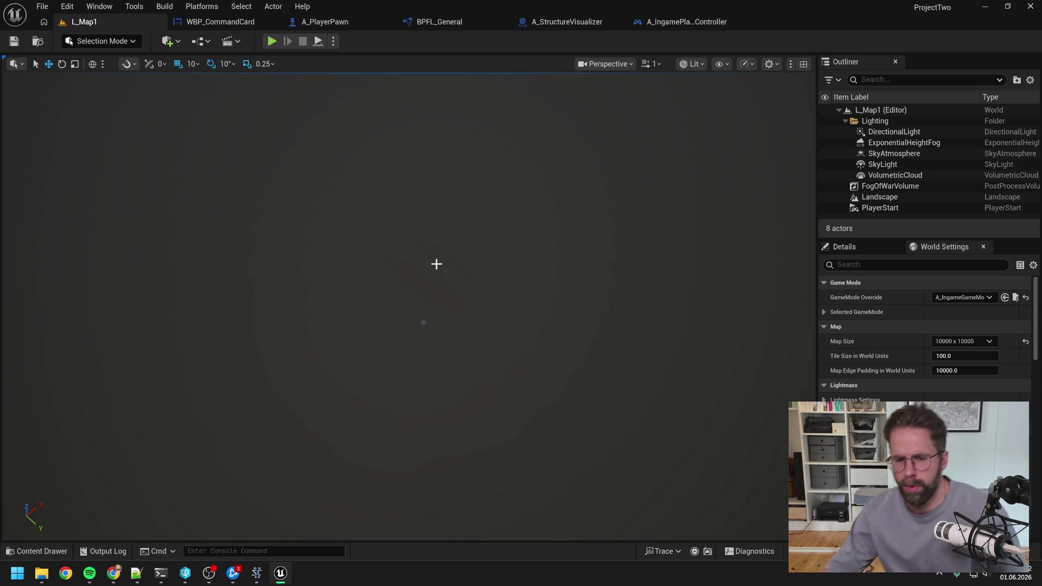
# Open A_StructureVisualizer's EventGraph and pan to its second event binding.
pyautogui.click(565, 29)
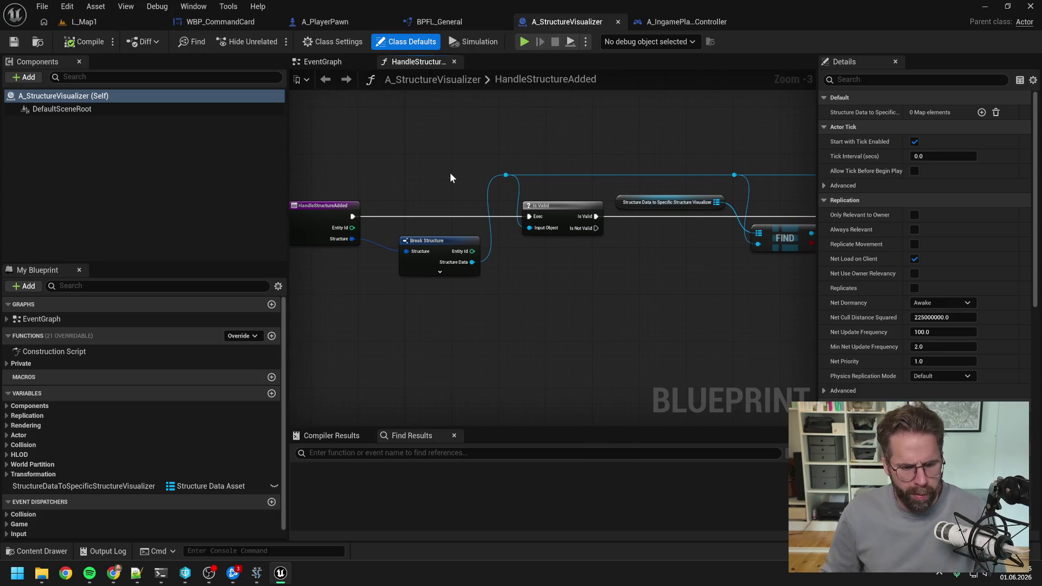
pyautogui.click(322, 62)
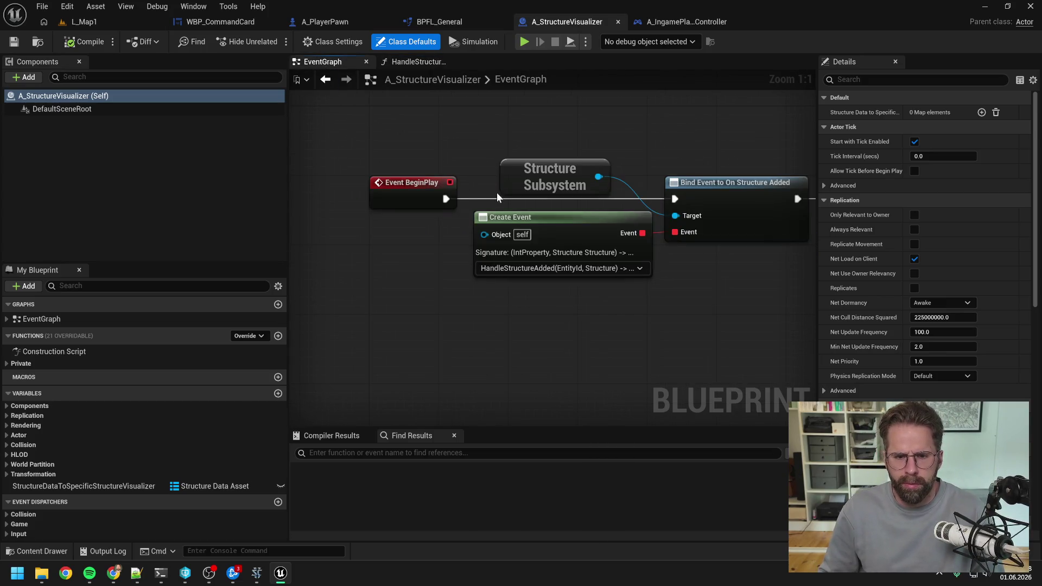
pyautogui.scroll(-3, 486, 147)
pyautogui.moveTo(489, 148); pyautogui.dragTo(357, 144)
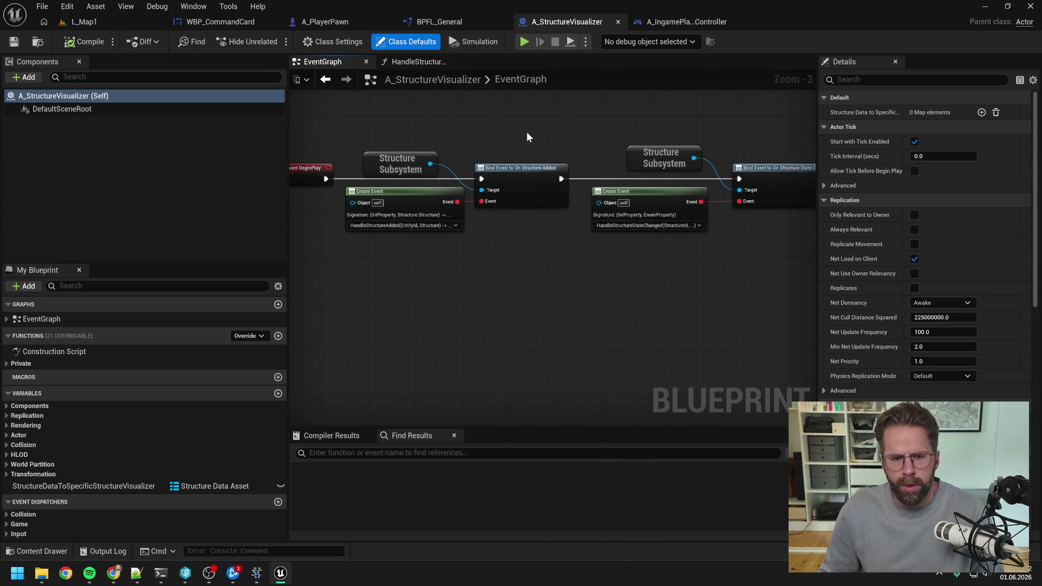
# Inspect the private HandleStructureAdded function graph, then switch to A_IngamePlayerController's GetPlayerId.
pyautogui.click(15, 363)
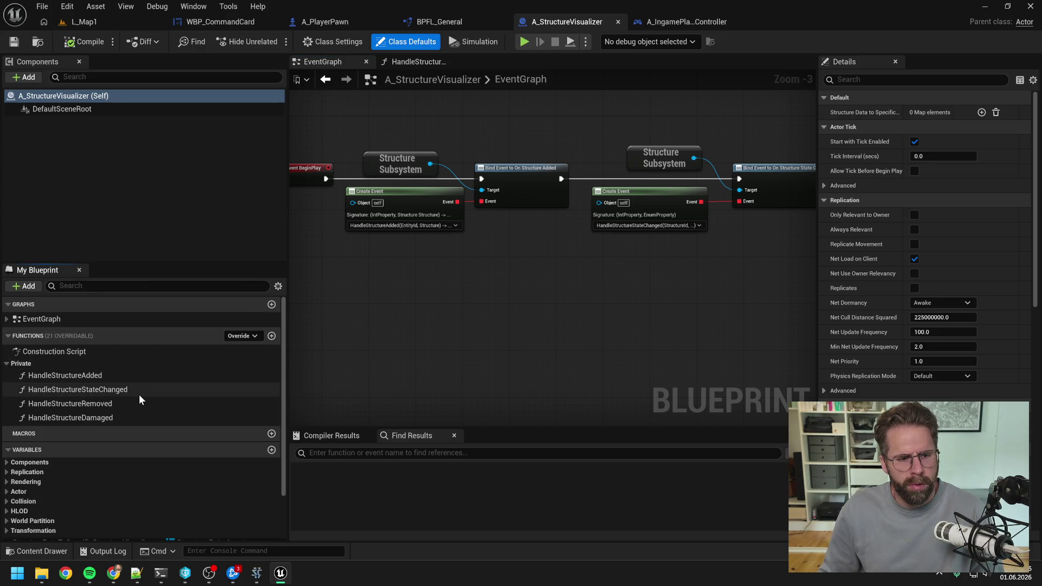
pyautogui.scroll(-3, 436, 318)
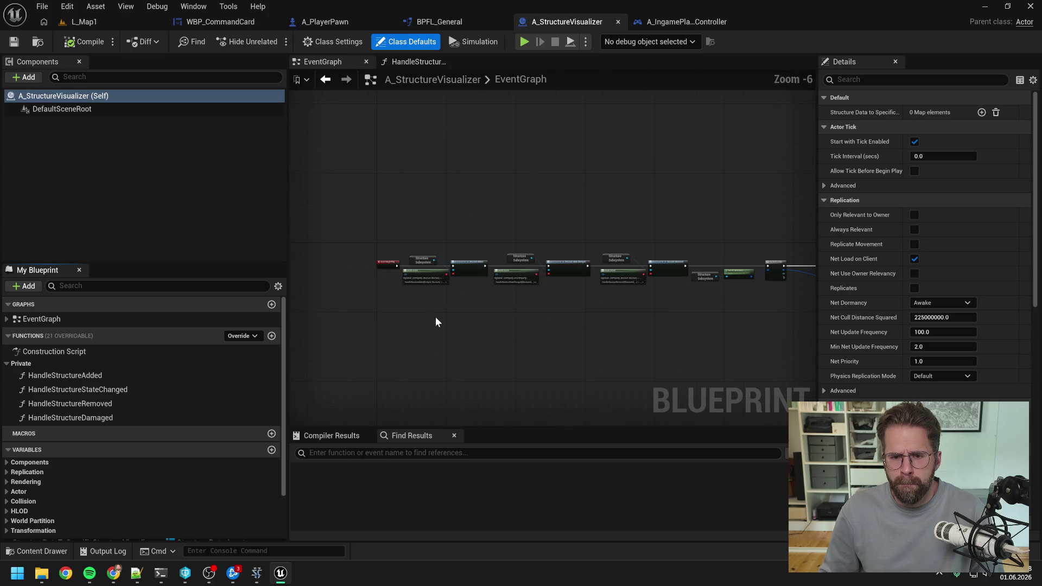
pyautogui.doubleClick(78, 376)
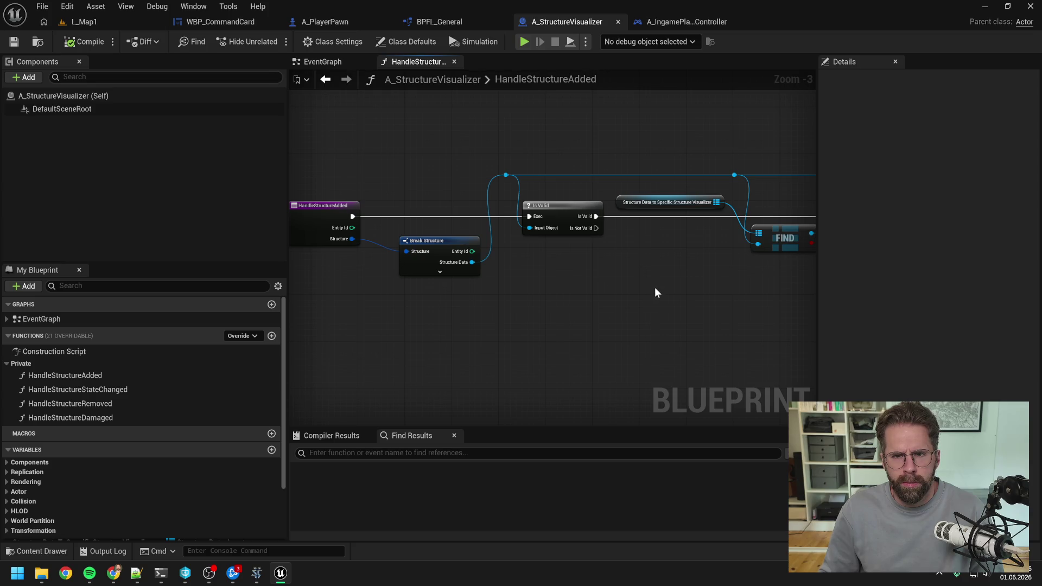
pyautogui.moveTo(656, 286); pyautogui.dragTo(603, 282)
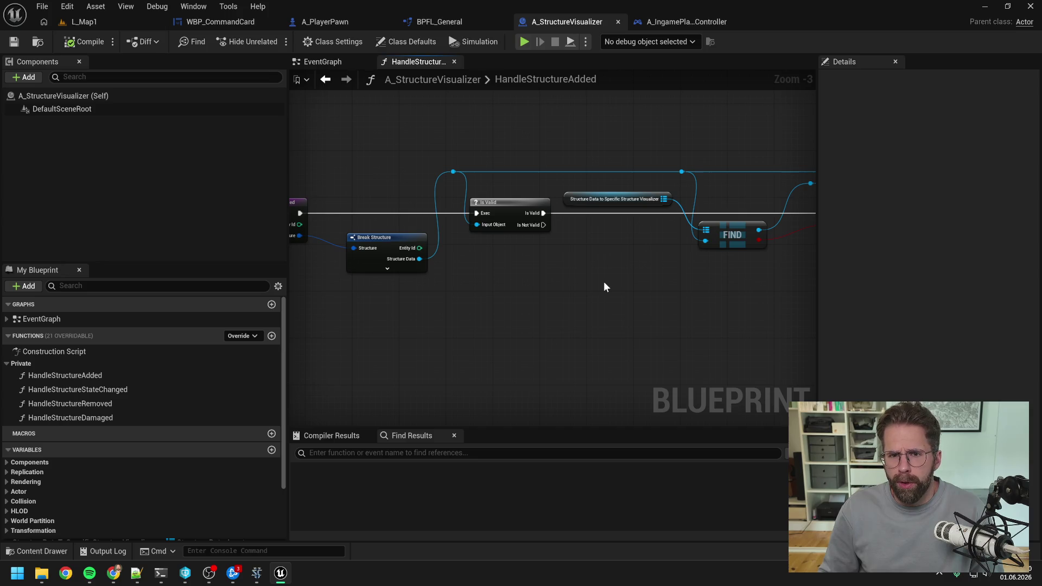
pyautogui.click(676, 22)
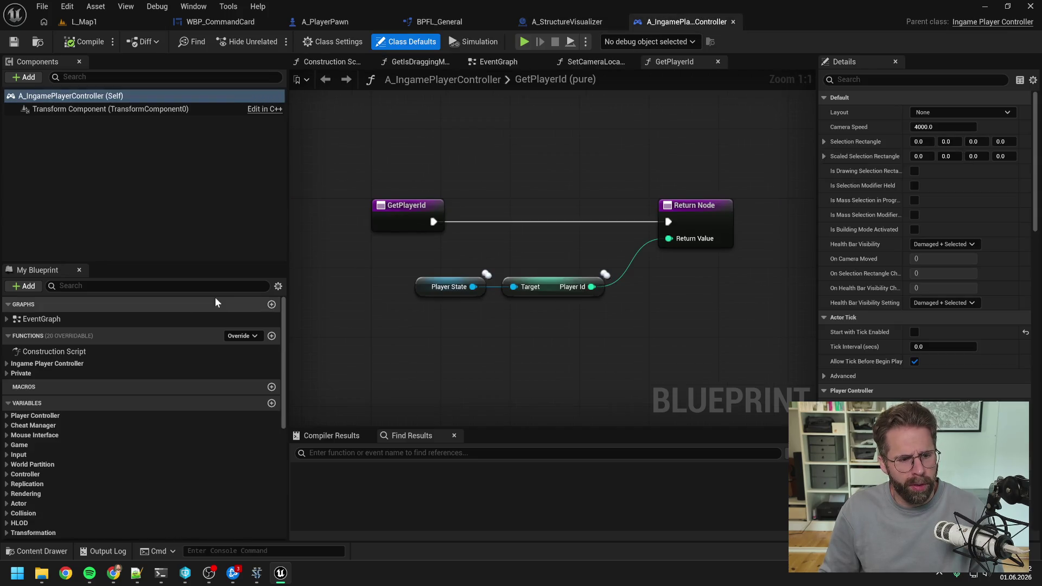
# Expand the Ingame Player Controller function category and save all modified assets.
pyautogui.click(127, 363)
pyautogui.scroll(-3, 115, 390)
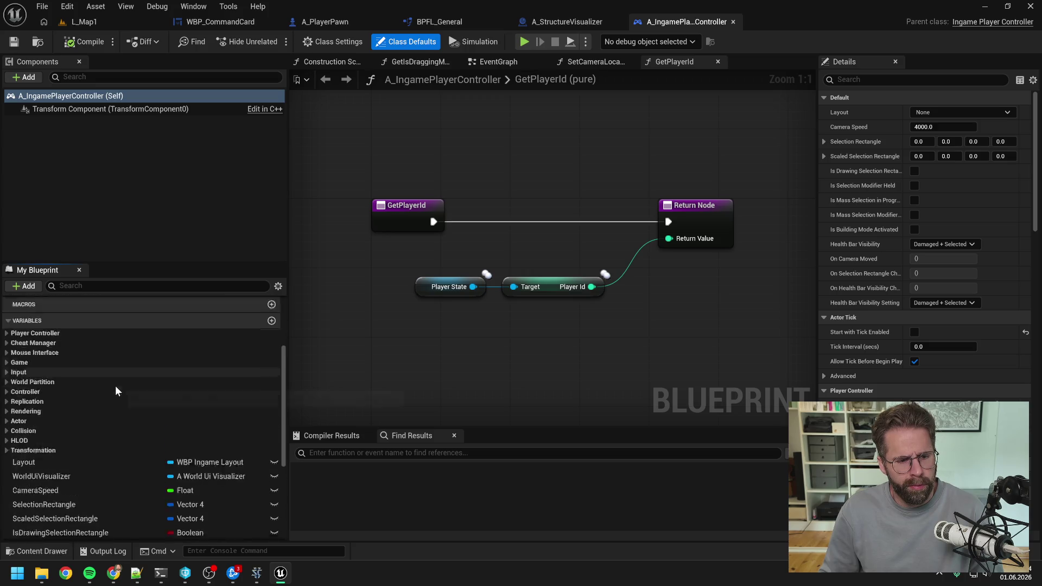
pyautogui.scroll(-3, 115, 386)
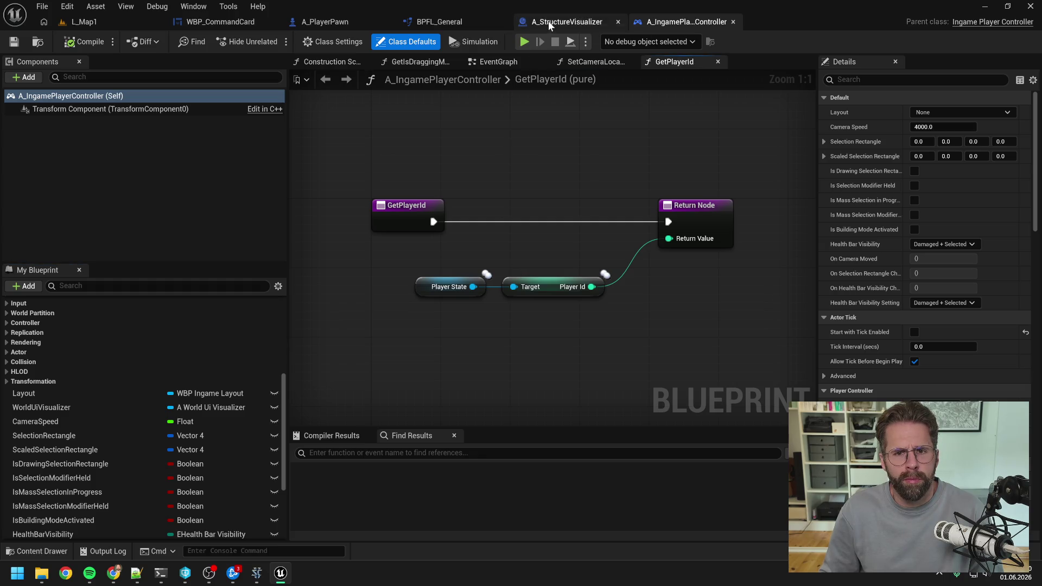
pyautogui.click(357, 314)
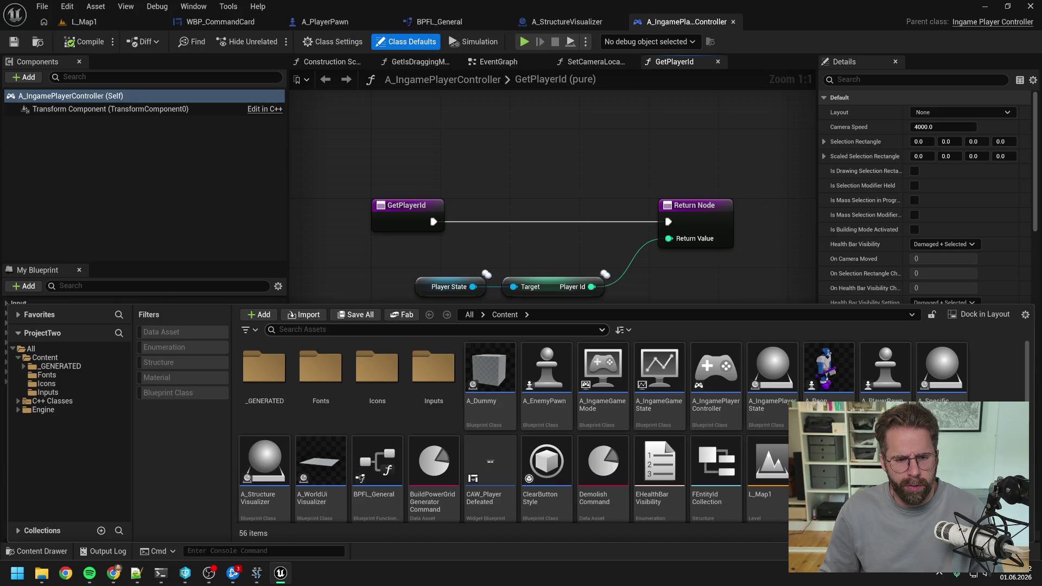
# Search the Content Drawer for 'world ui' and open A_WorldUiVisualizer with its private functions listed.
pyautogui.click(325, 329)
pyautogui.write('wodl uzi')
pyautogui.press('BackSpace')
pyautogui.press('BackSpace')
pyautogui.press('BackSpace')
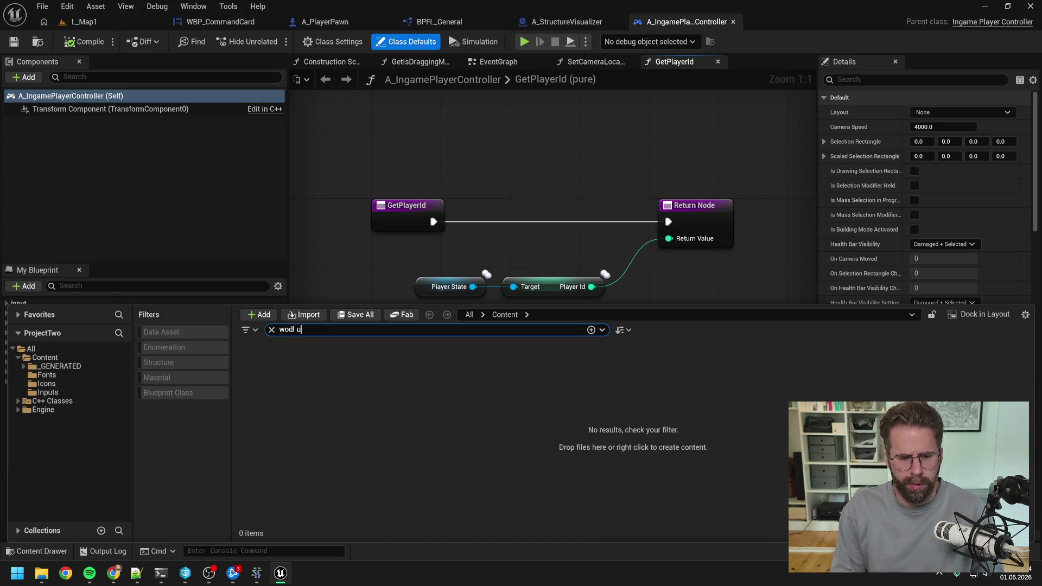
pyautogui.write('rld ui')
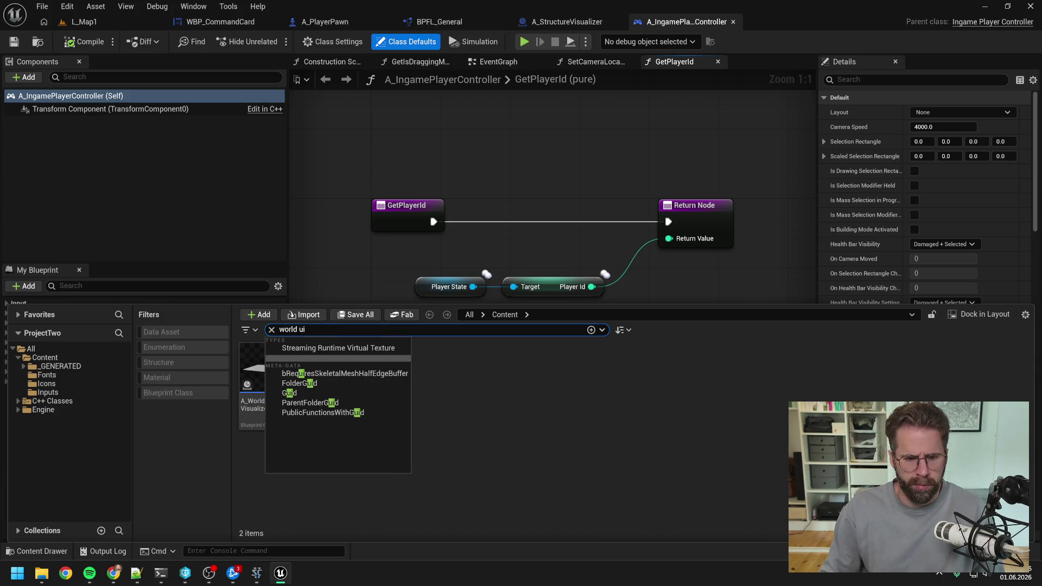
pyautogui.press('Return')
pyautogui.click(261, 375)
pyautogui.doubleClick(262, 376)
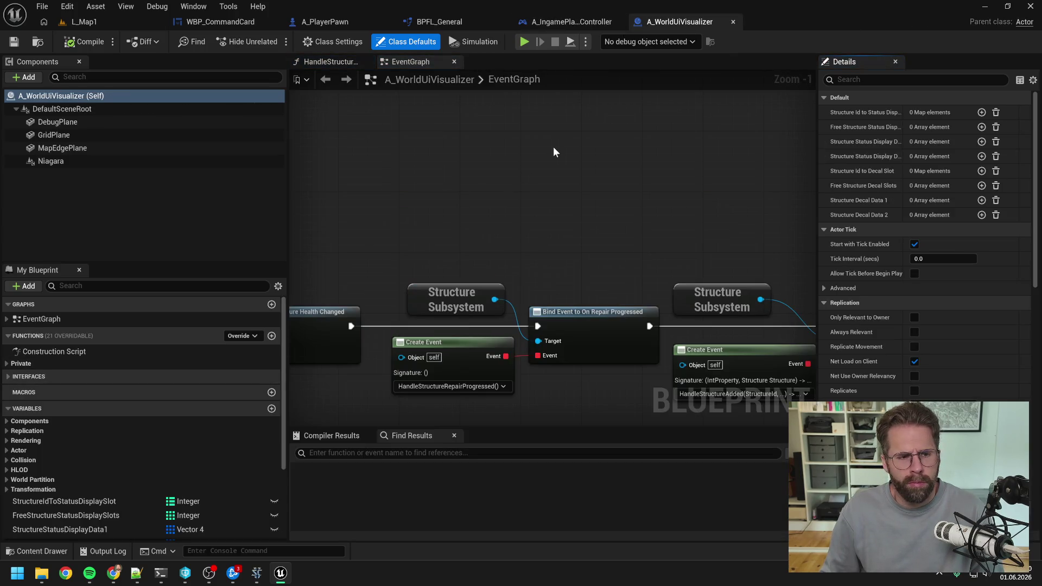
pyautogui.scroll(-5, 552, 149)
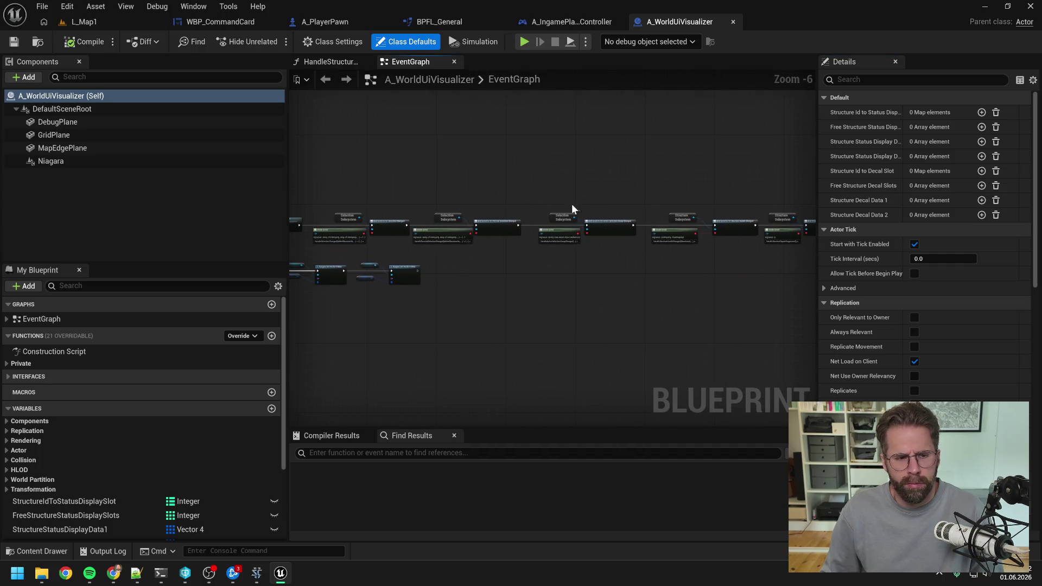
pyautogui.click(8, 363)
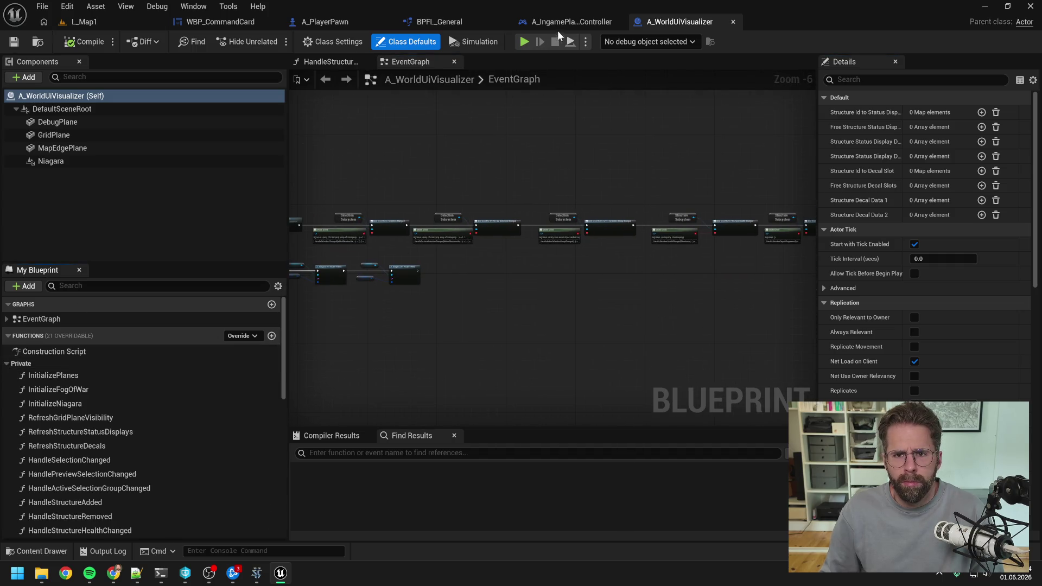
# Close all controller graph tabs except EventGraph, review the WorldUiVisualizer spawn, then return to the visualizer.
pyautogui.click(556, 22)
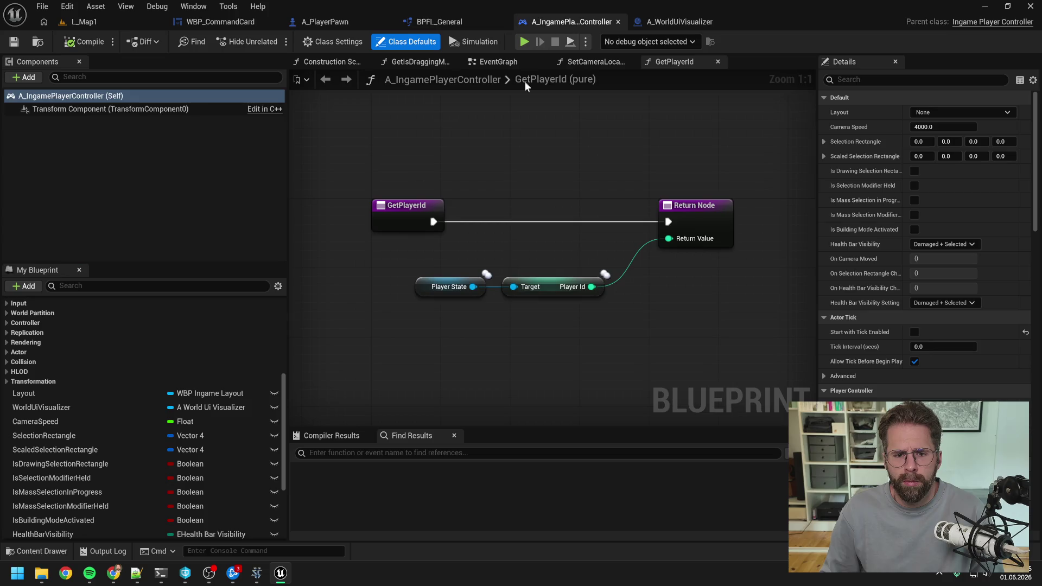
pyautogui.click(109, 407)
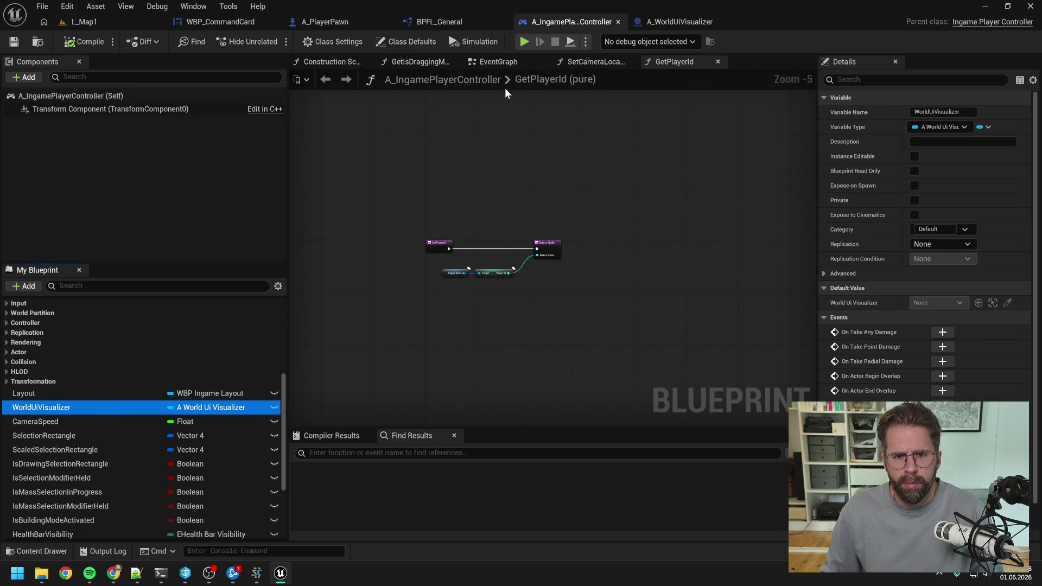
pyautogui.rightClick(498, 60)
pyautogui.click(530, 131)
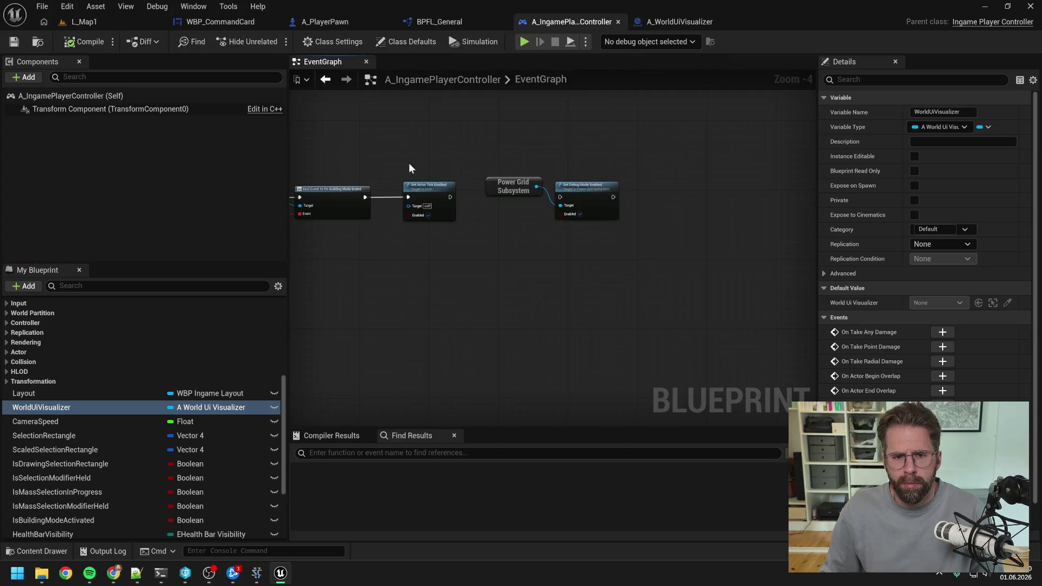
pyautogui.moveTo(409, 168)
pyautogui.mouseDown()
pyautogui.moveTo(575, 163)
pyautogui.moveTo(745, 139)
pyautogui.moveTo(672, 147)
pyautogui.mouseUp()
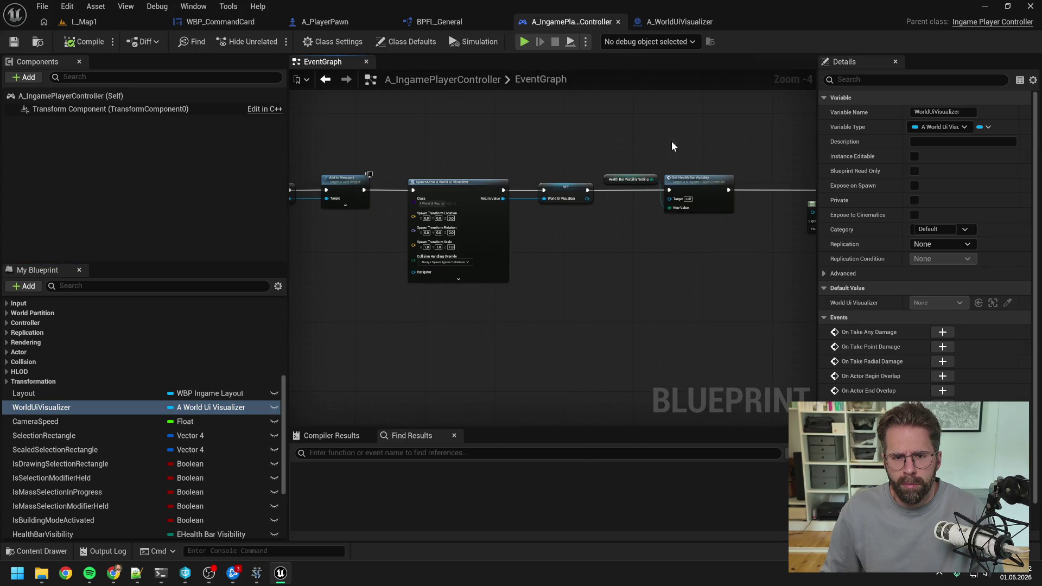
pyautogui.moveTo(450, 167)
pyautogui.mouseDown()
pyautogui.moveTo(679, 158)
pyautogui.moveTo(363, 149)
pyautogui.moveTo(528, 144)
pyautogui.moveTo(444, 151)
pyautogui.mouseUp()
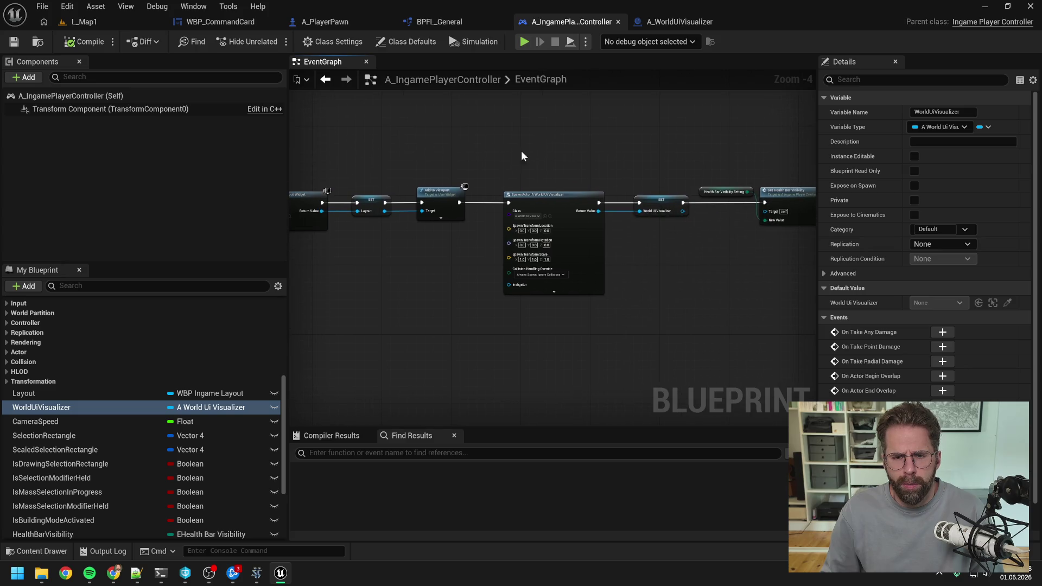
pyautogui.moveTo(521, 155); pyautogui.dragTo(507, 129)
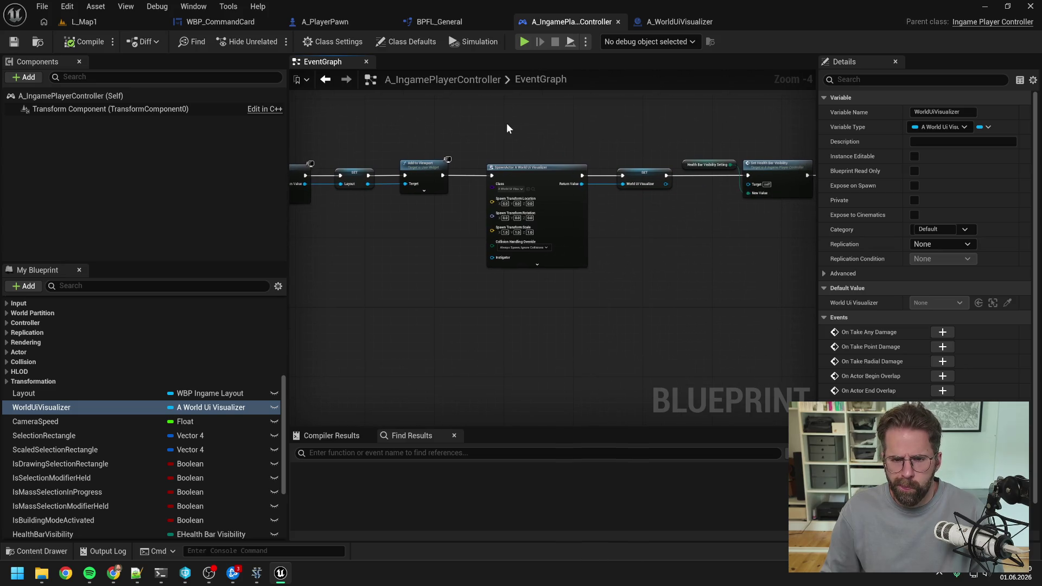
pyautogui.click(679, 22)
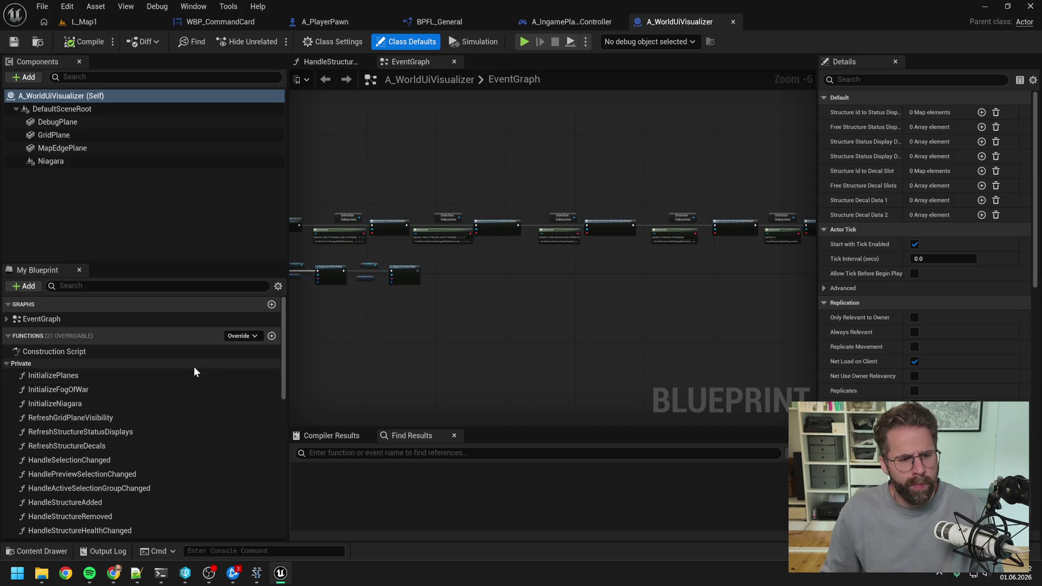
pyautogui.scroll(-4, 195, 369)
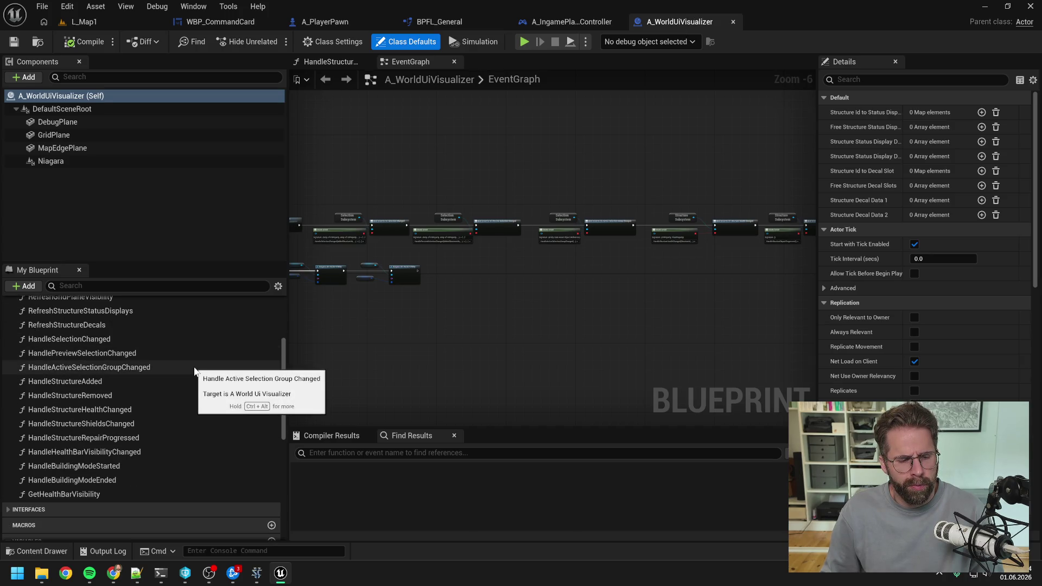
# Drill from HandleStructureAdded into the RefreshStructureStatusDisplays graph, then bring up the coding-agent terminal.
pyautogui.doubleClick(125, 381)
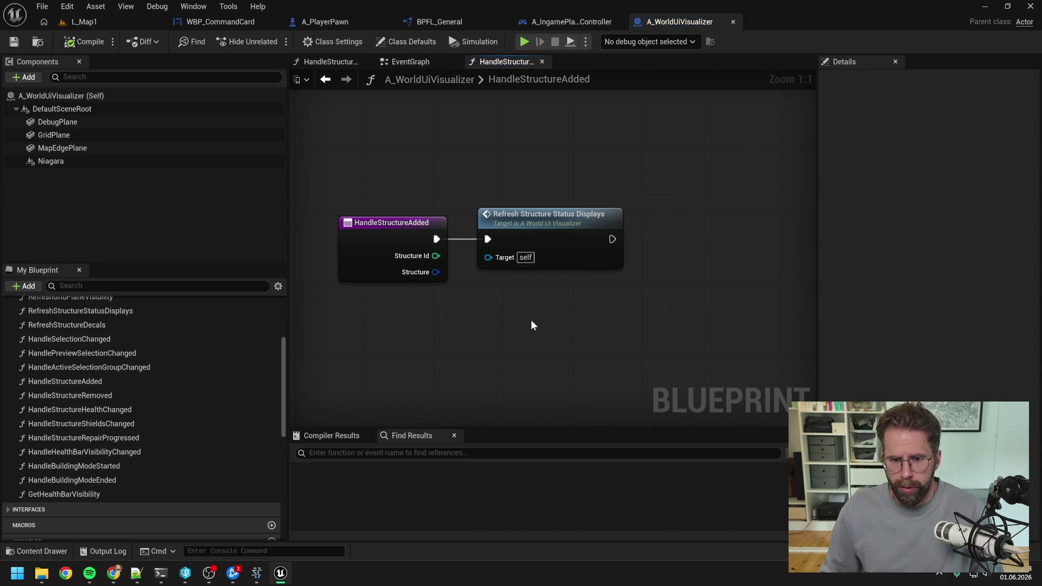
pyautogui.doubleClick(572, 223)
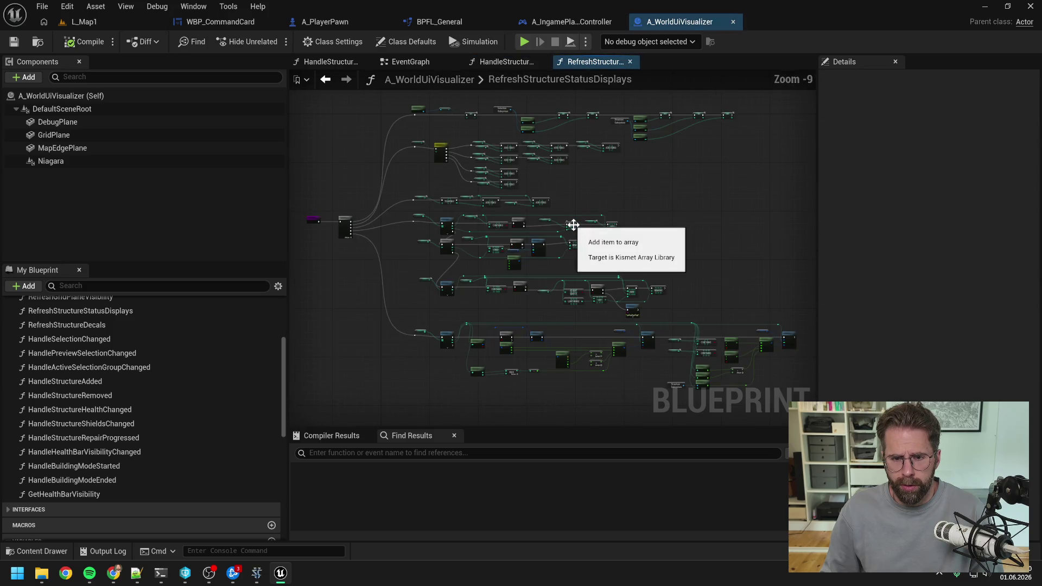
pyautogui.scroll(4, 499, 210)
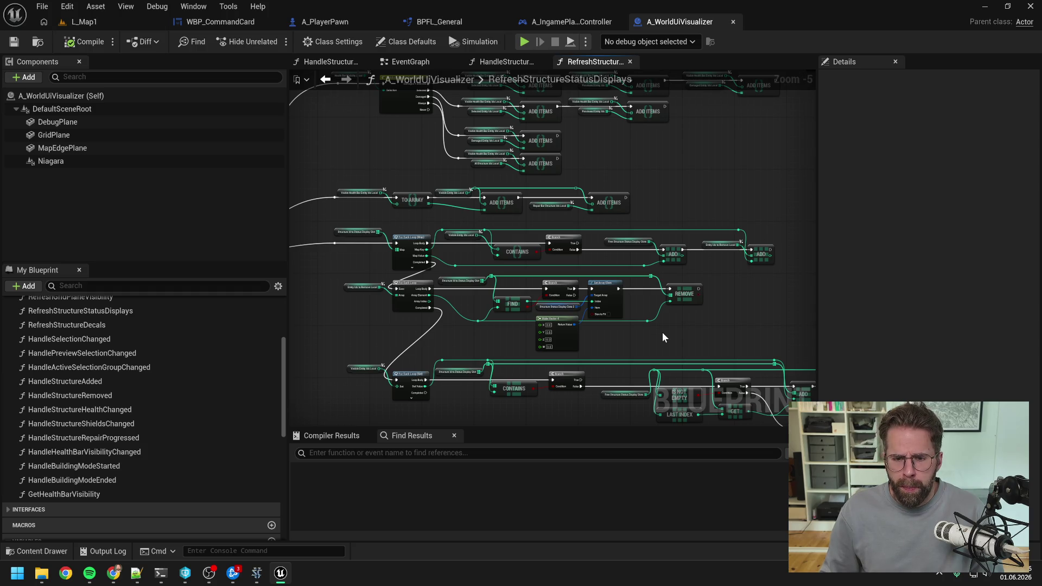
pyautogui.moveTo(662, 332); pyautogui.dragTo(675, 271)
pyautogui.click(161, 573)
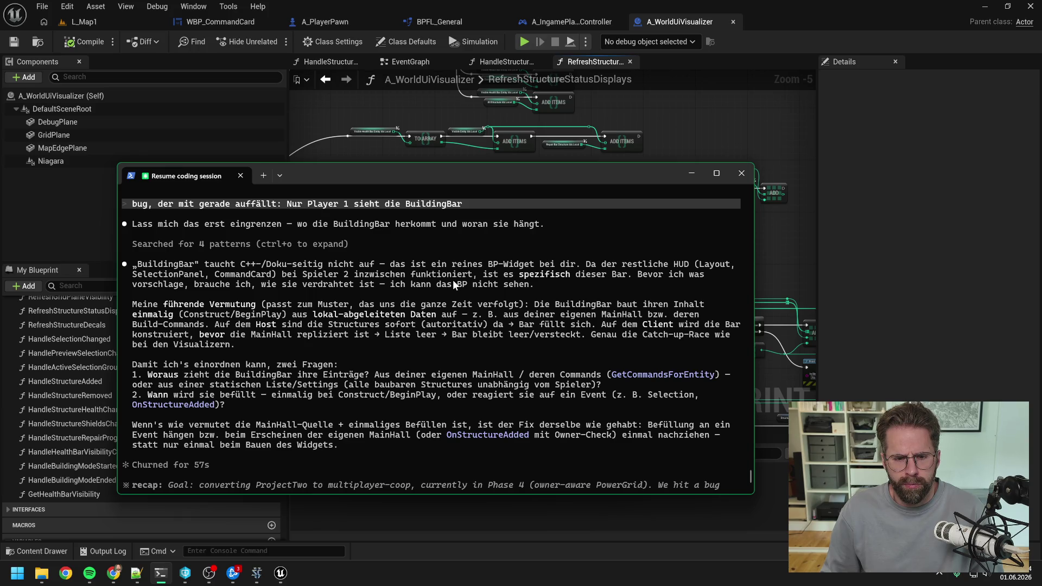
# Read the agent's two BuildingBar questions, recap and Phase 4–7 task list, then return to Unreal.
pyautogui.scroll(1, 452, 279)
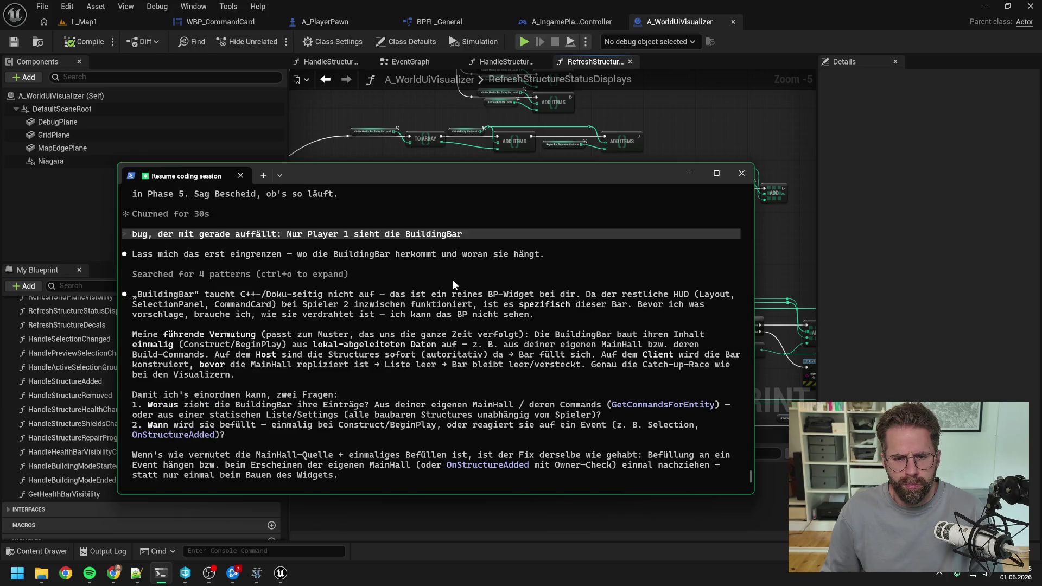
pyautogui.scroll(-1, 453, 279)
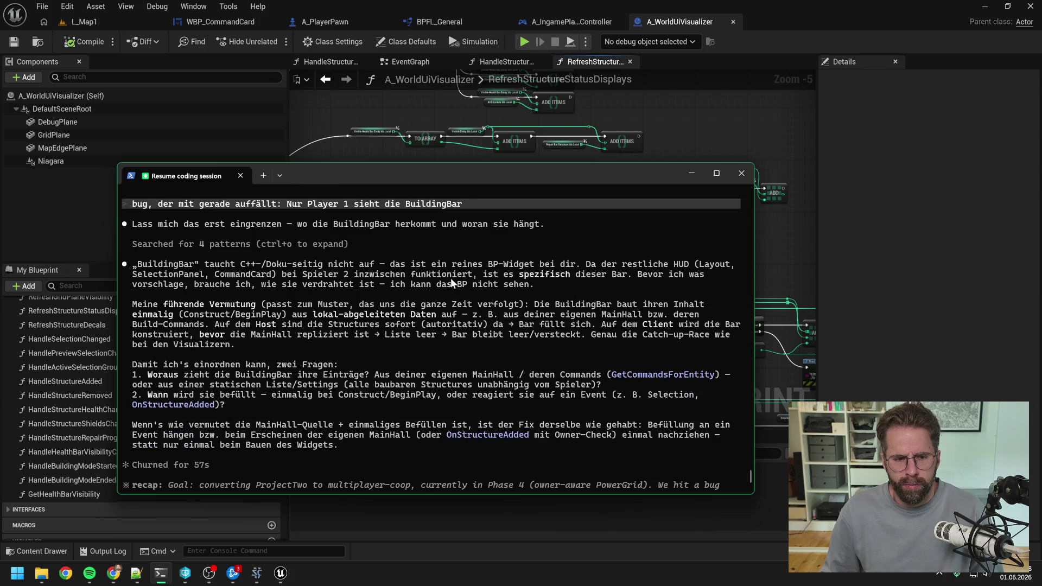
pyautogui.scroll(-2, 449, 278)
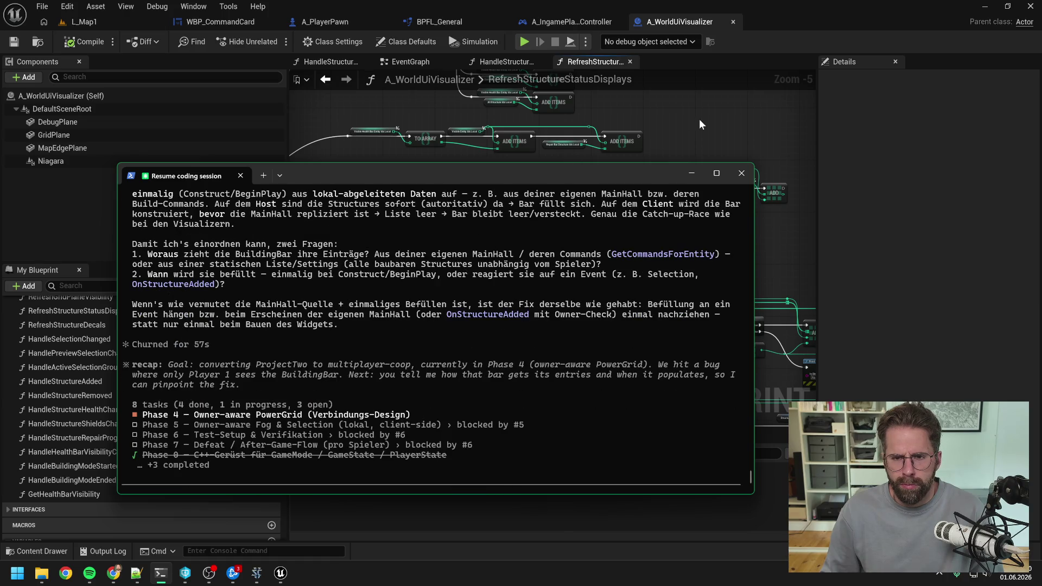
pyautogui.click(699, 119)
# Review the Initialize Fog Of War, Planes and Niagara calls in A_WorldUiVisualizer's EventGraph.
pyautogui.click(394, 63)
pyautogui.scroll(3, 495, 175)
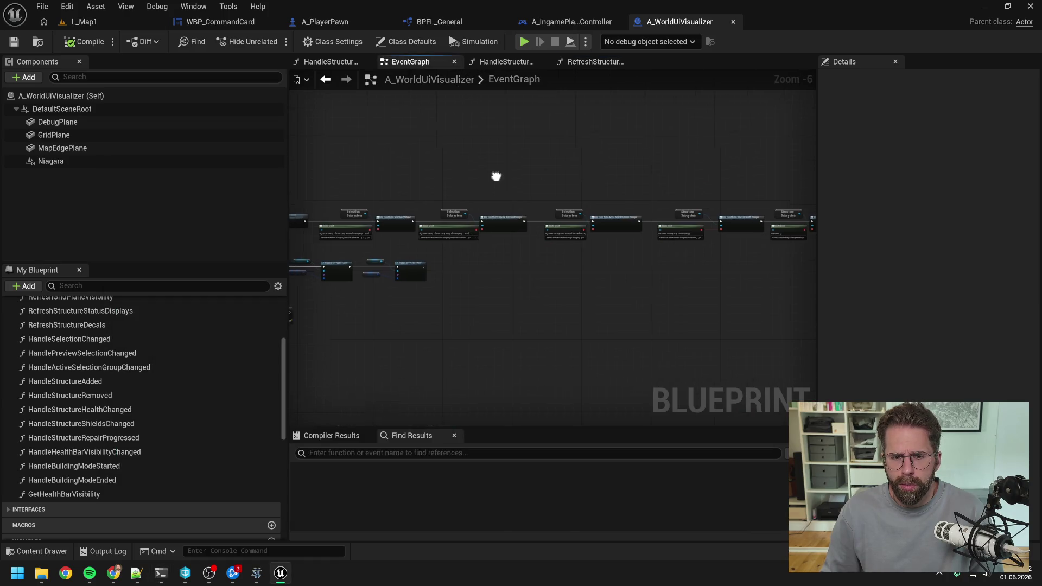
pyautogui.scroll(4, 515, 211)
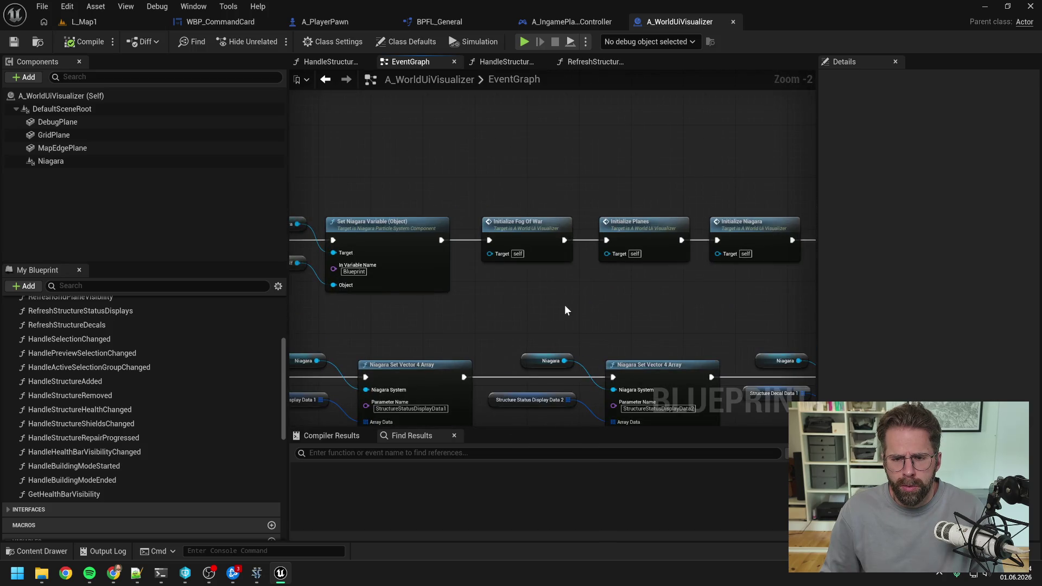
pyautogui.scroll(-1, 568, 301)
pyautogui.moveTo(571, 302)
pyautogui.mouseDown()
pyautogui.moveTo(668, 301)
pyautogui.moveTo(543, 295)
pyautogui.mouseUp()
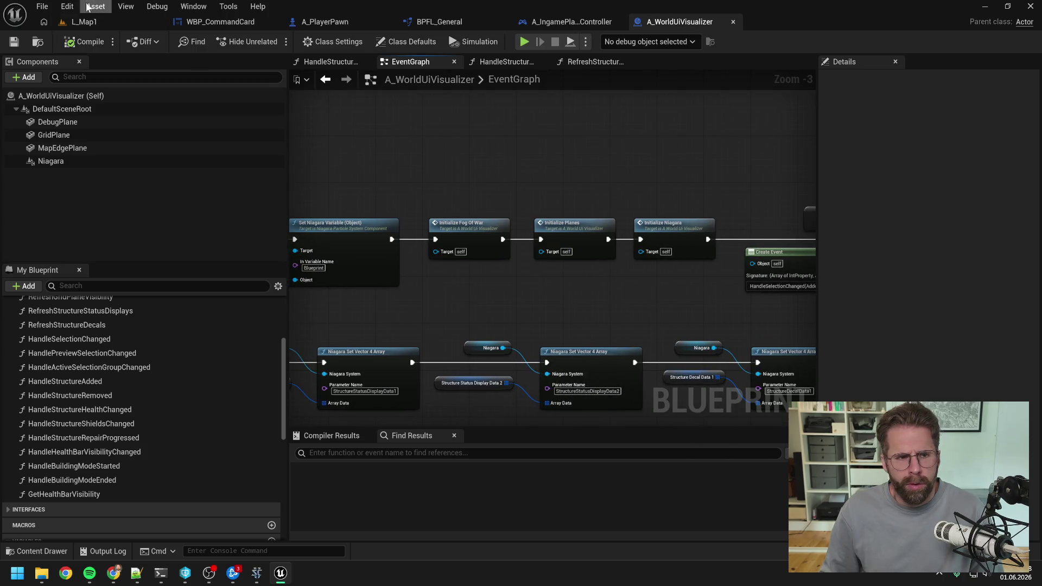
# Play-test L_Map1, panning the camera with D, S and A, then stop the session.
pyautogui.click(131, 22)
pyautogui.click(273, 41)
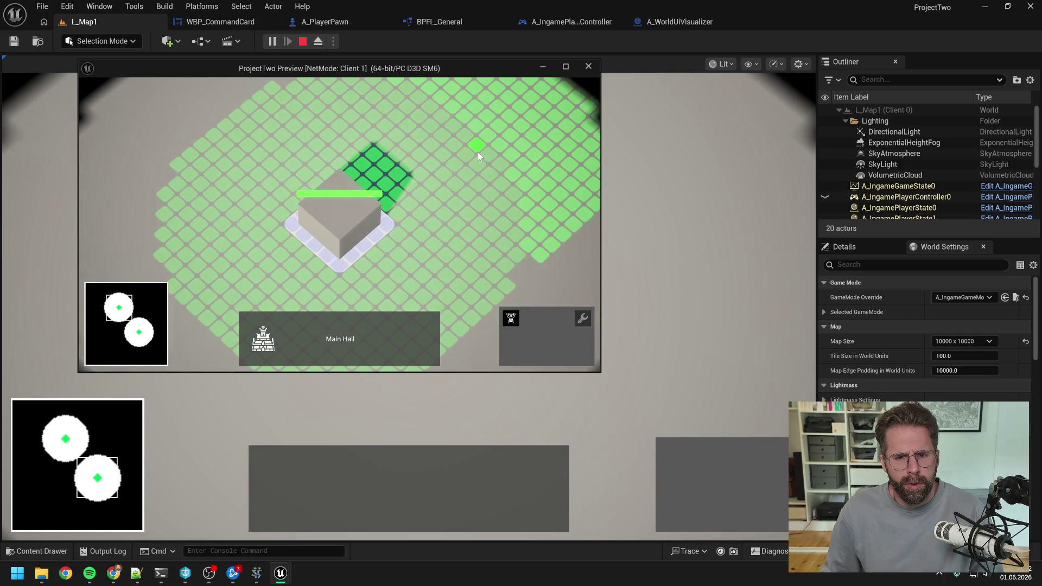
pyautogui.press('d')
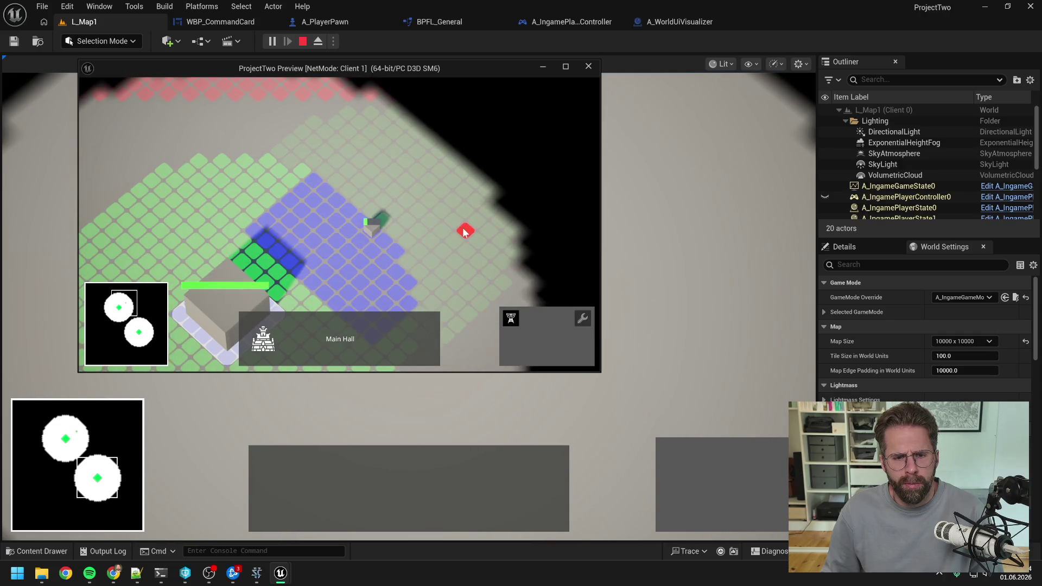
pyautogui.press('s')
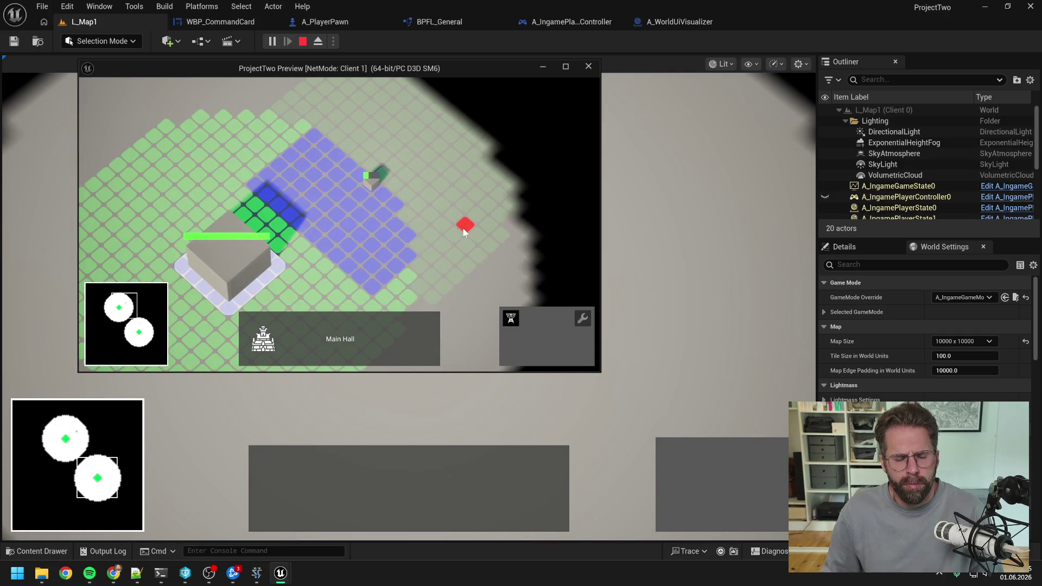
pyautogui.press('a')
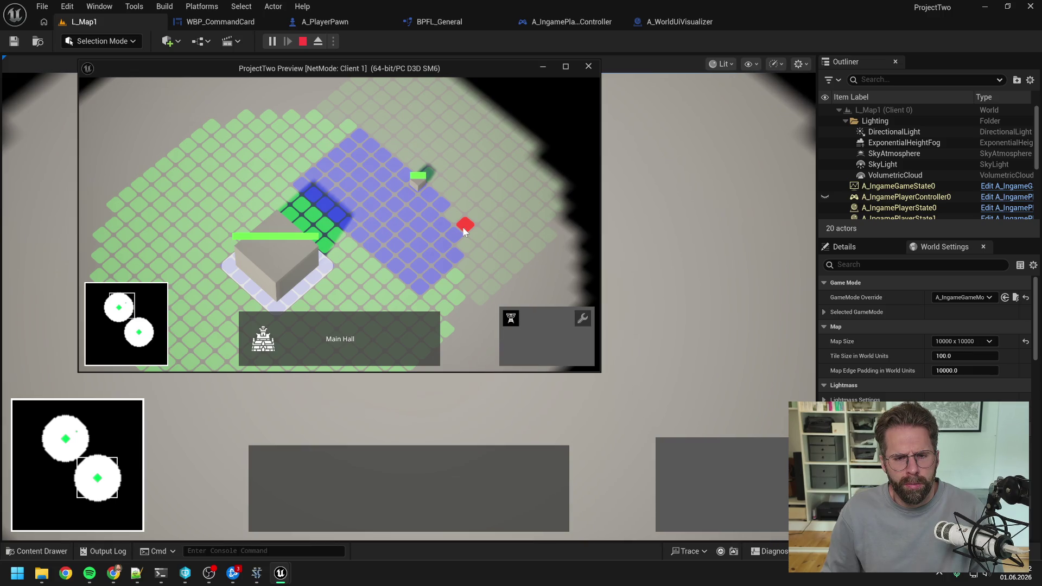
pyautogui.press('Escape')
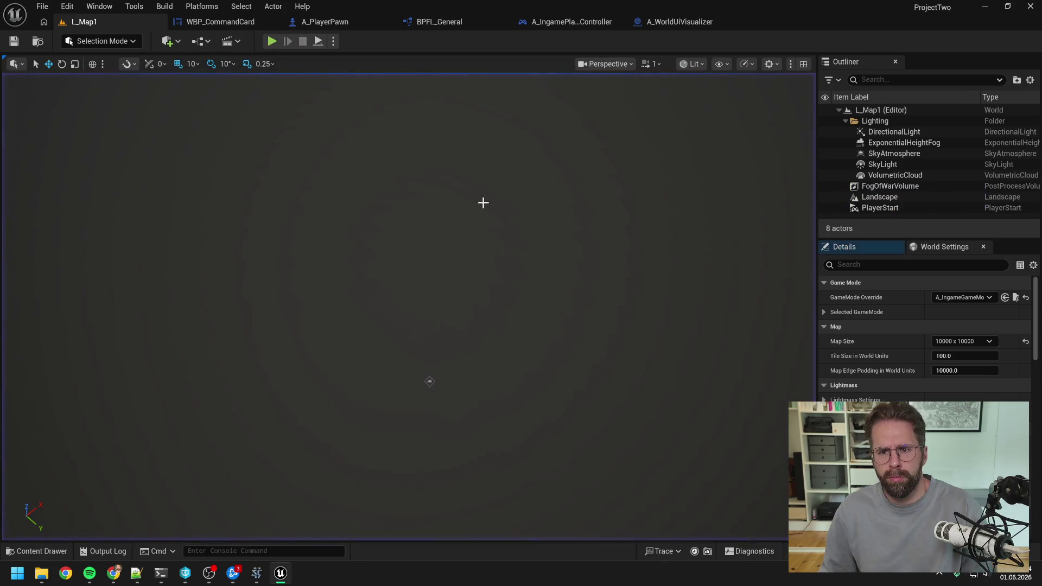
pyautogui.click(685, 22)
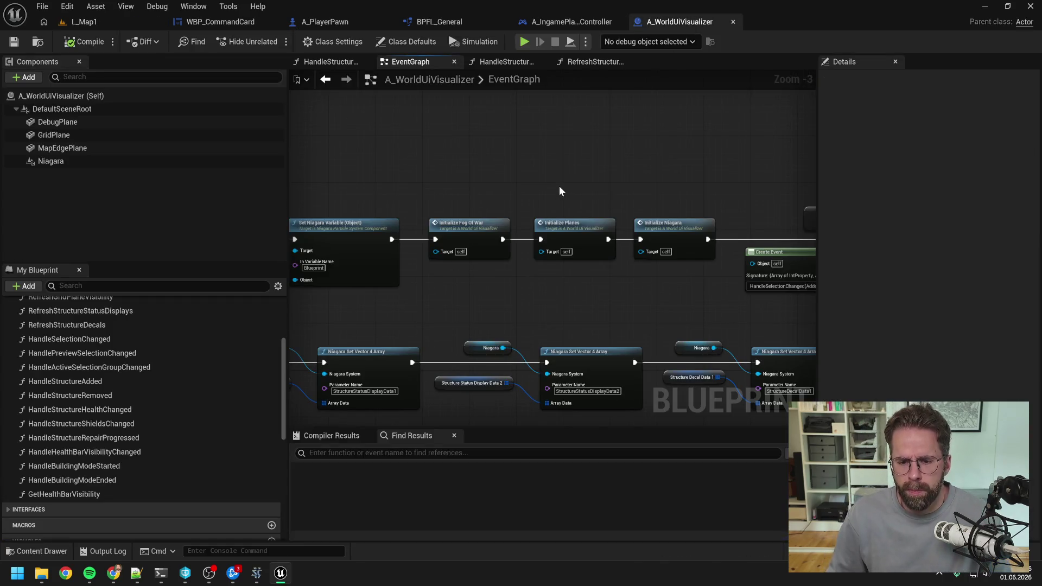
# Inspect the BeginPlay/Tick chains and RefreshStructureStatusDisplays' CONTAINS and Select nodes, then replay L_Map1.
pyautogui.scroll(-1, 560, 191)
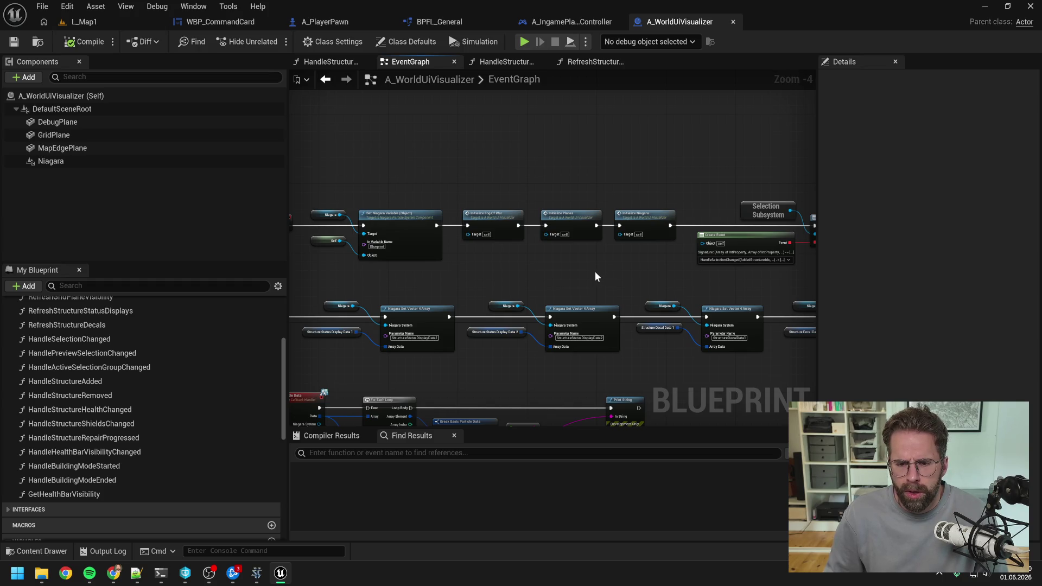
pyautogui.moveTo(567, 278); pyautogui.dragTo(659, 205)
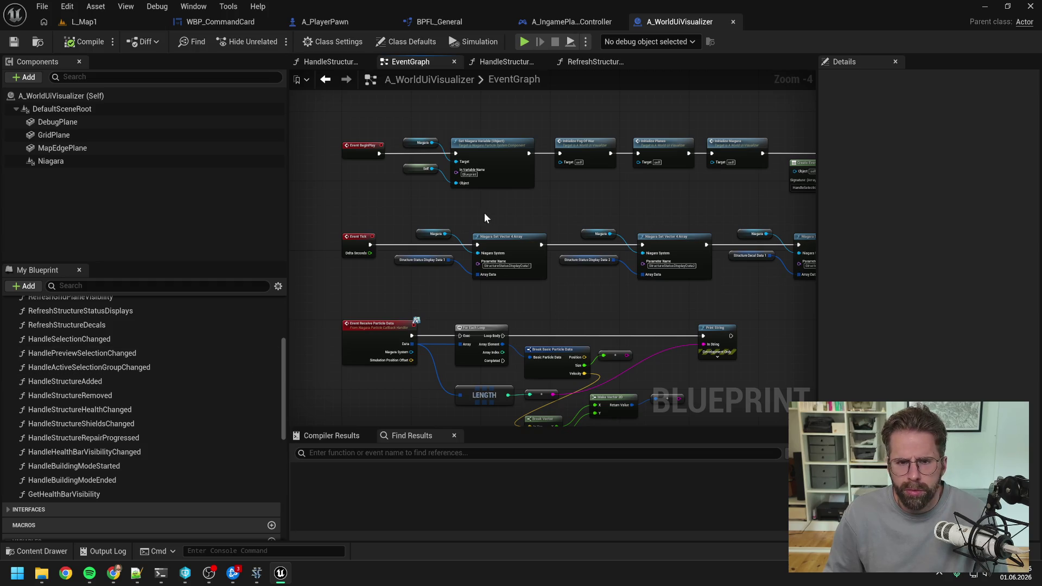
pyautogui.click(591, 61)
pyautogui.moveTo(616, 228)
pyautogui.mouseDown()
pyautogui.moveTo(642, 189)
pyautogui.moveTo(623, 274)
pyautogui.moveTo(548, 248)
pyautogui.moveTo(665, 210)
pyautogui.moveTo(478, 214)
pyautogui.mouseUp()
pyautogui.scroll(1, 528, 239)
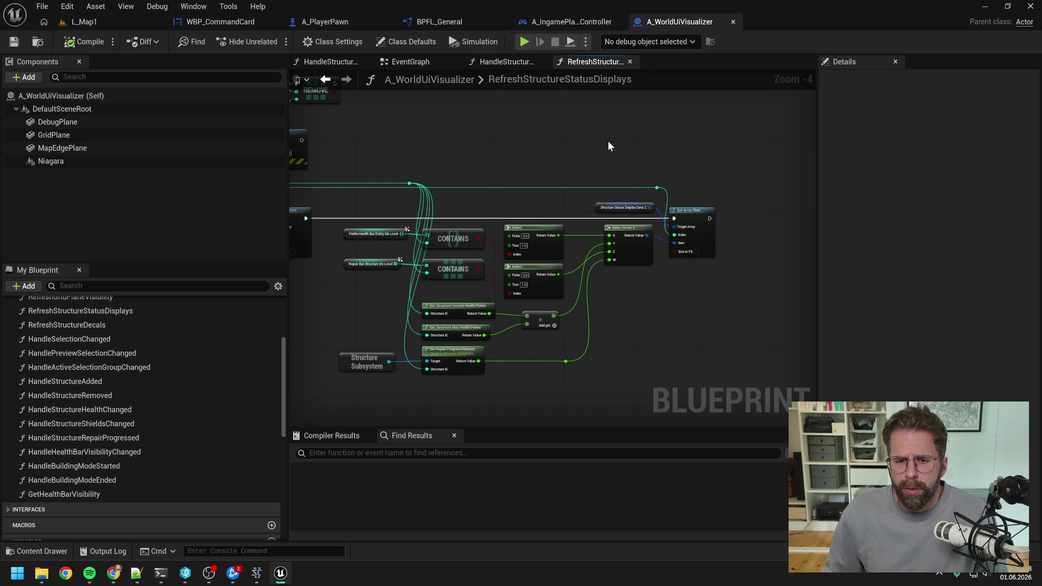
pyautogui.moveTo(609, 146)
pyautogui.mouseDown()
pyautogui.moveTo(674, 144)
pyautogui.moveTo(649, 147)
pyautogui.mouseUp()
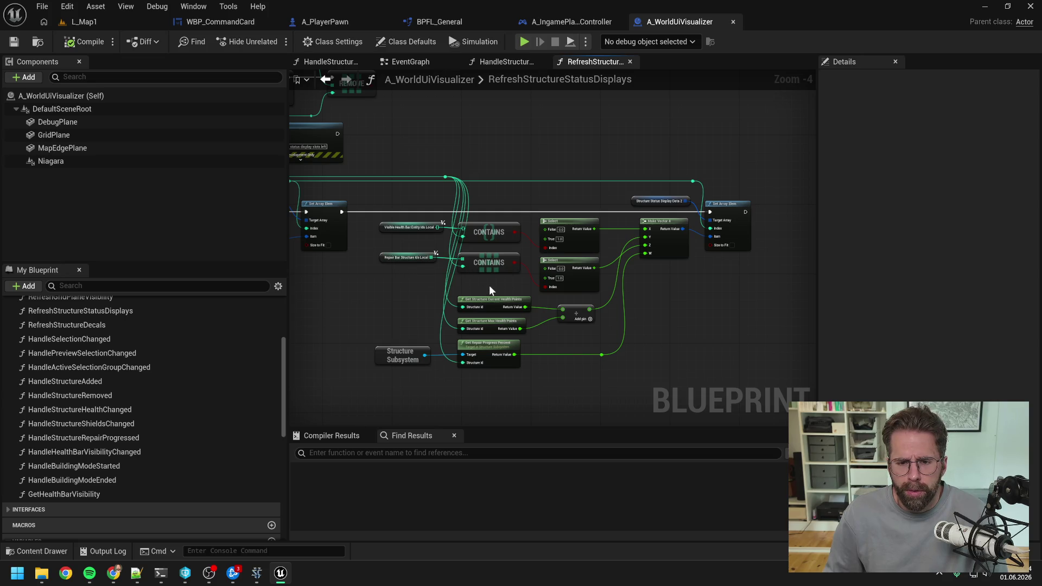
pyautogui.scroll(2, 617, 281)
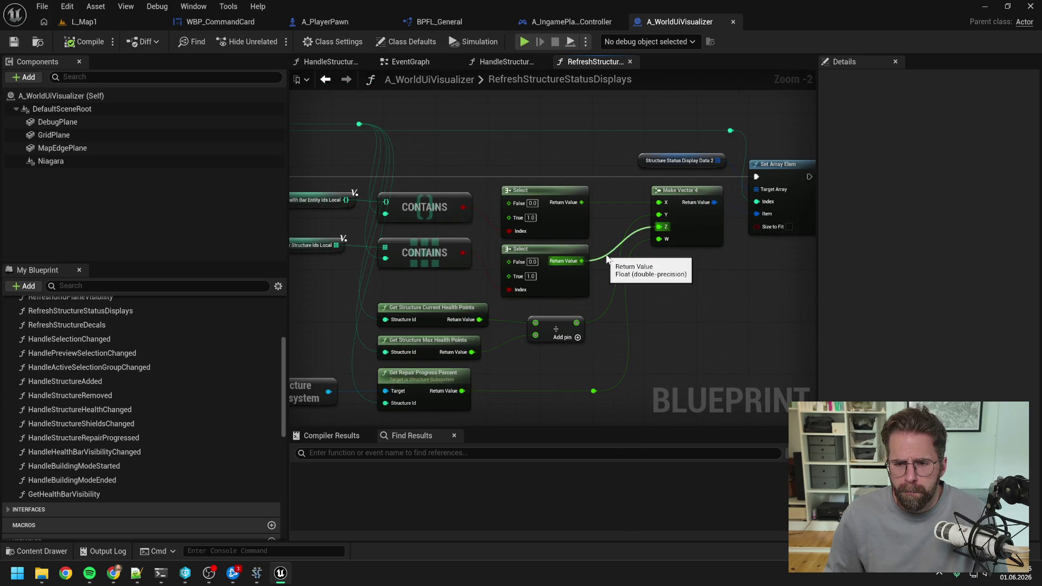
pyautogui.scroll(-1, 670, 279)
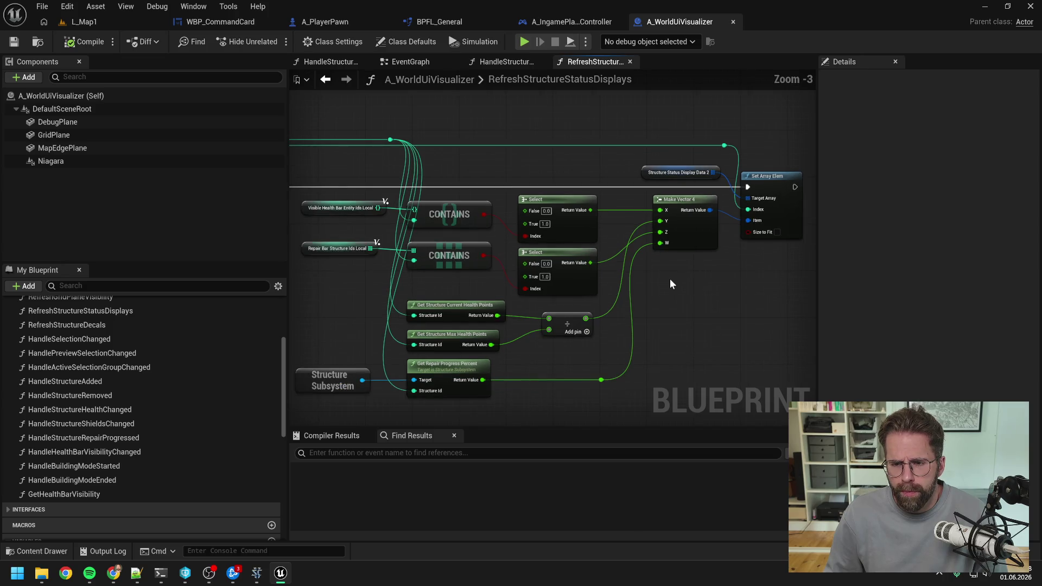
pyautogui.click(85, 22)
pyautogui.click(272, 43)
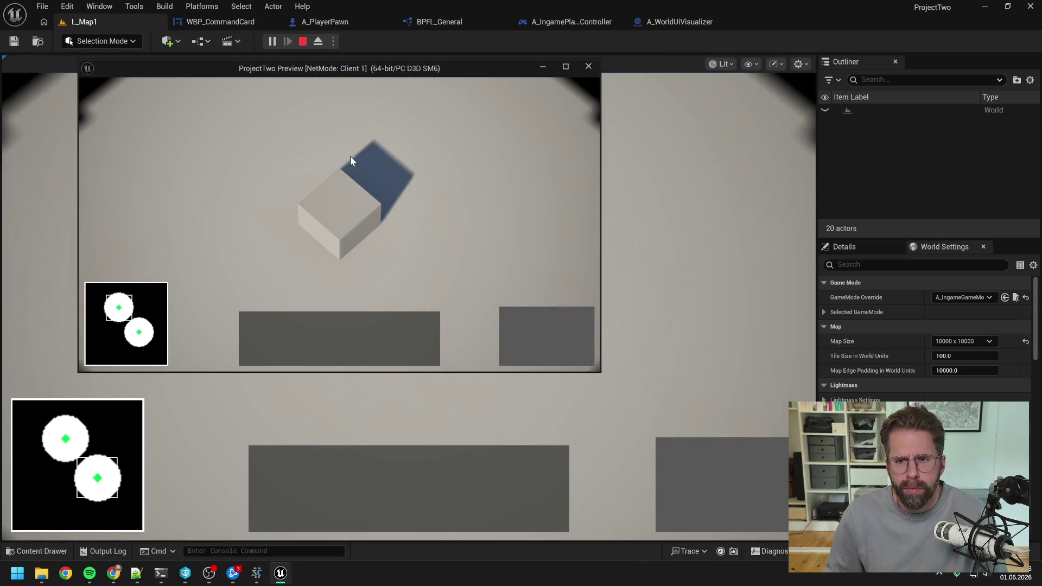
# Debug the client's A_WorldUiVisualizer instance and add a breakpoint on Set Array Elem.
pyautogui.click(582, 31)
pyautogui.click(680, 22)
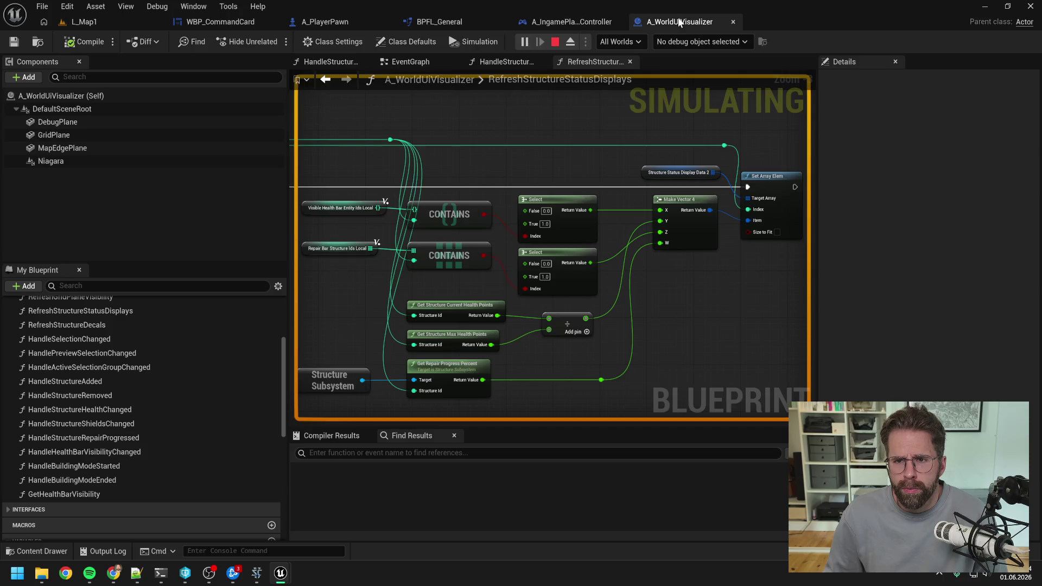
pyautogui.click(703, 40)
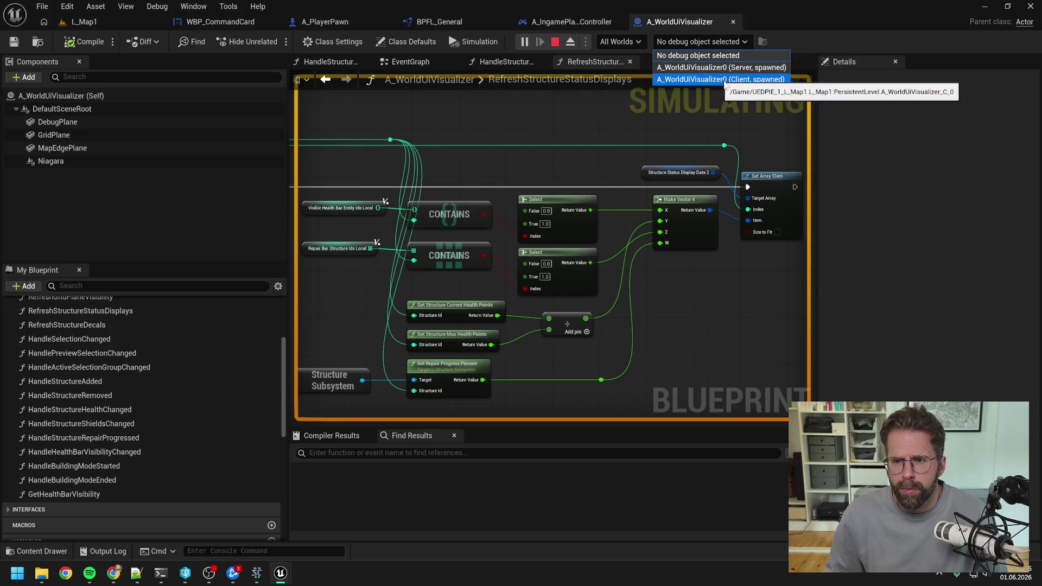
pyautogui.click(729, 80)
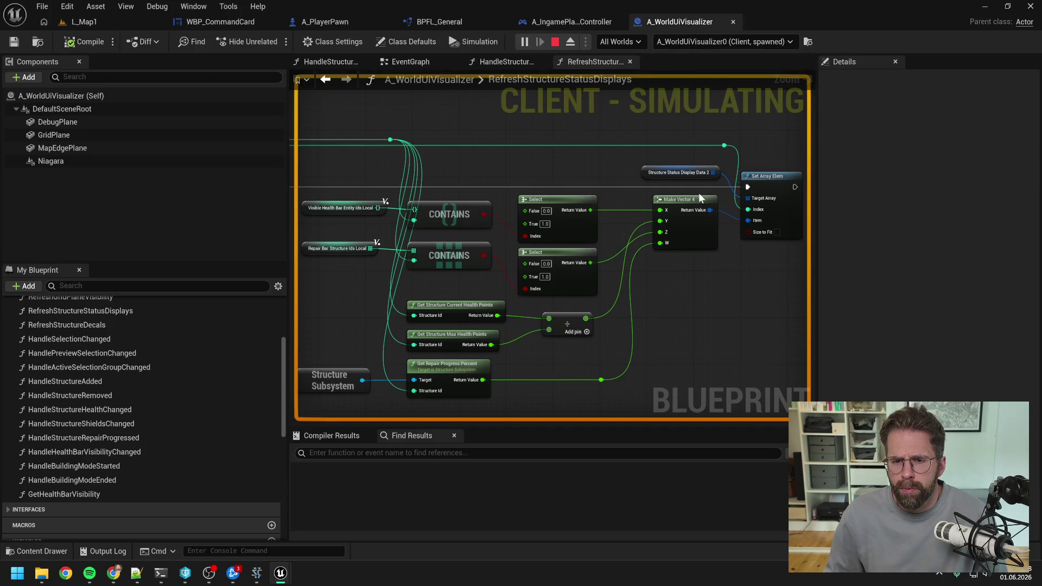
pyautogui.click(774, 181)
pyautogui.press('F9')
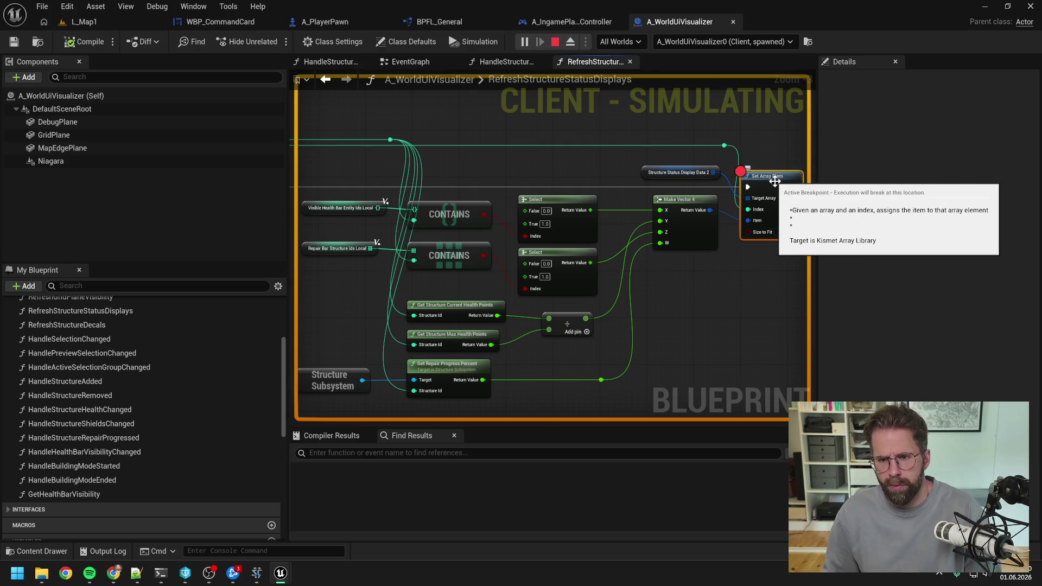
# Select the Main Hall in game to hit the breakpoint, resume, hit it again, then remove it.
pyautogui.click(84, 22)
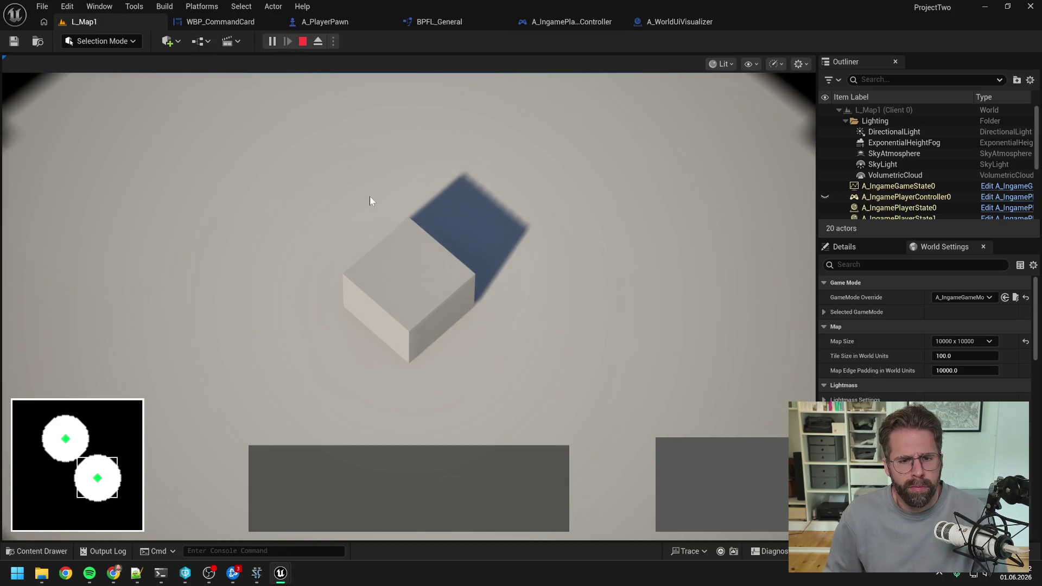
pyautogui.click(425, 297)
pyautogui.click(279, 216)
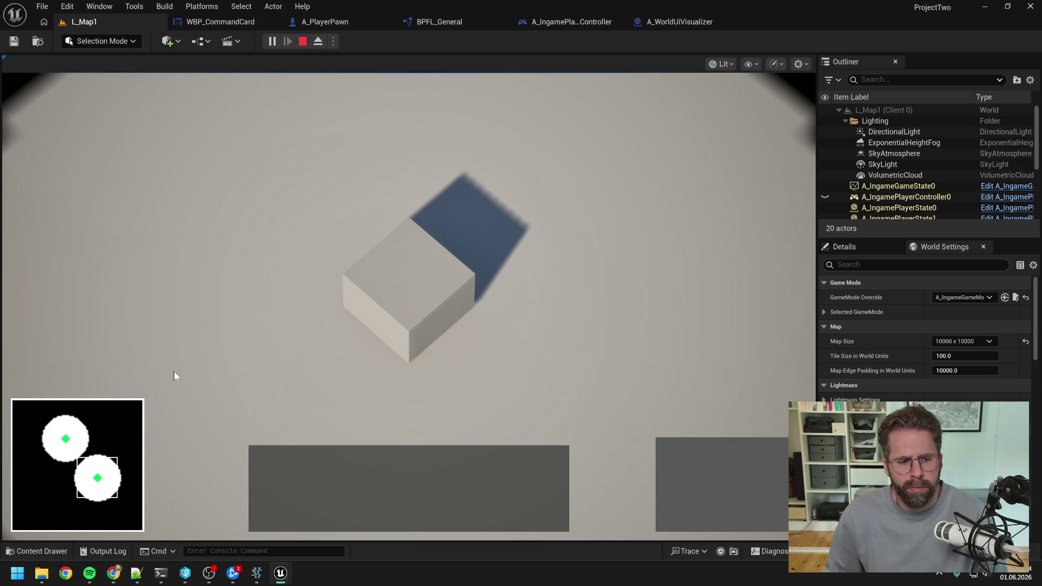
pyautogui.click(460, 291)
pyautogui.hotkey('alt', 'Tab')
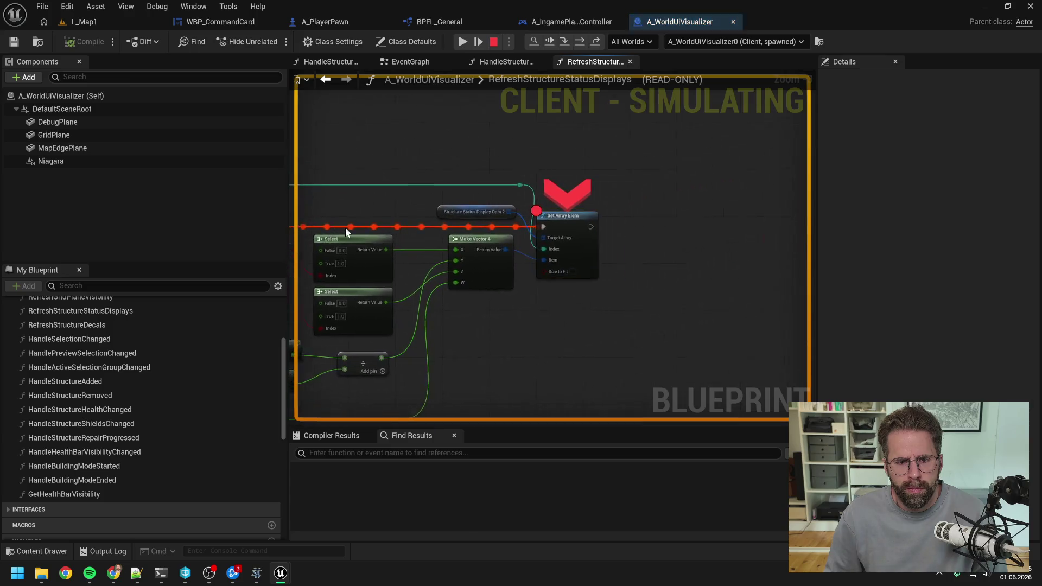
pyautogui.click(462, 41)
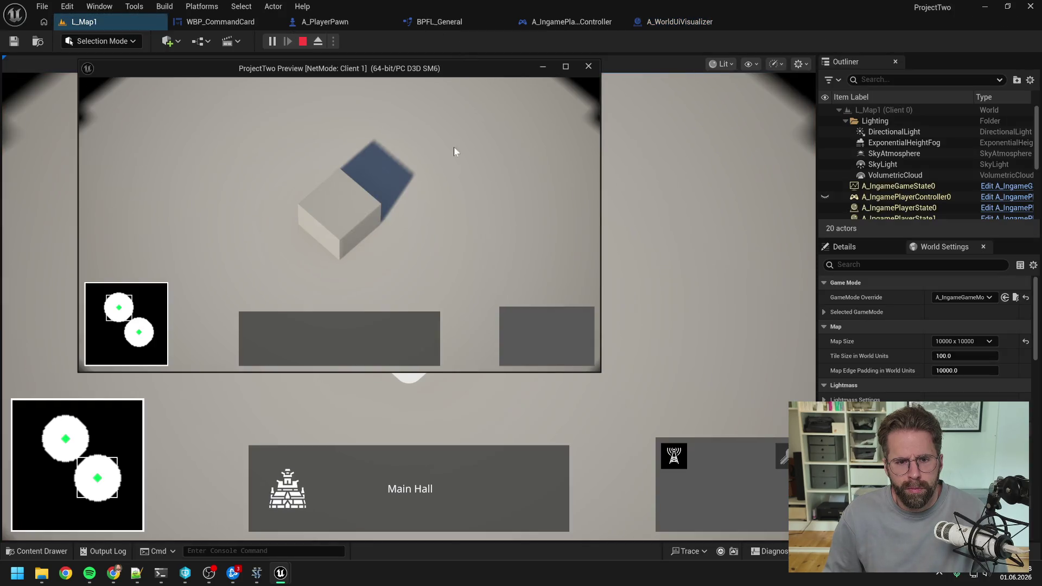
pyautogui.click(356, 193)
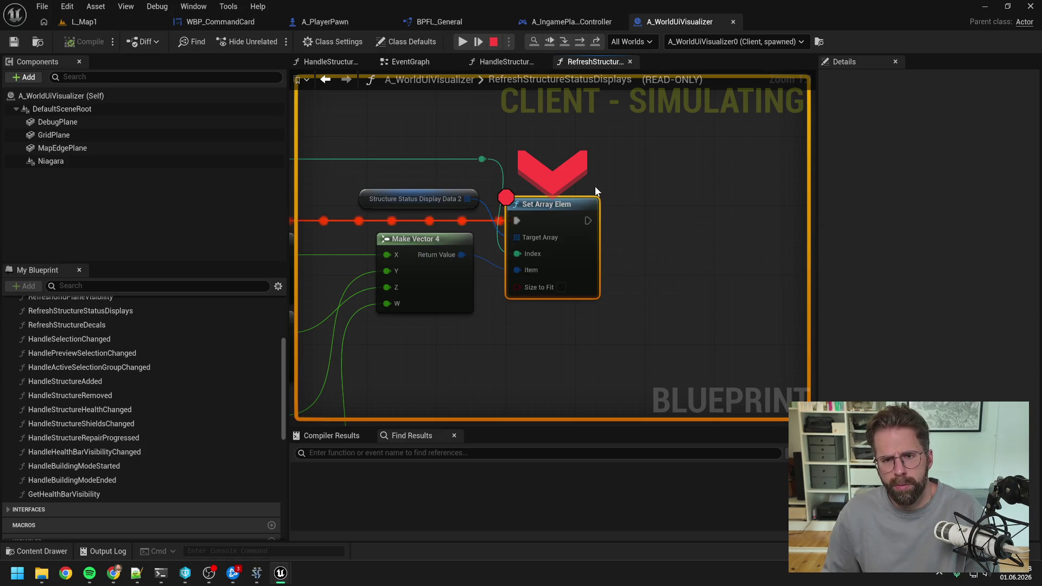
pyautogui.press('F9')
pyautogui.click(618, 151)
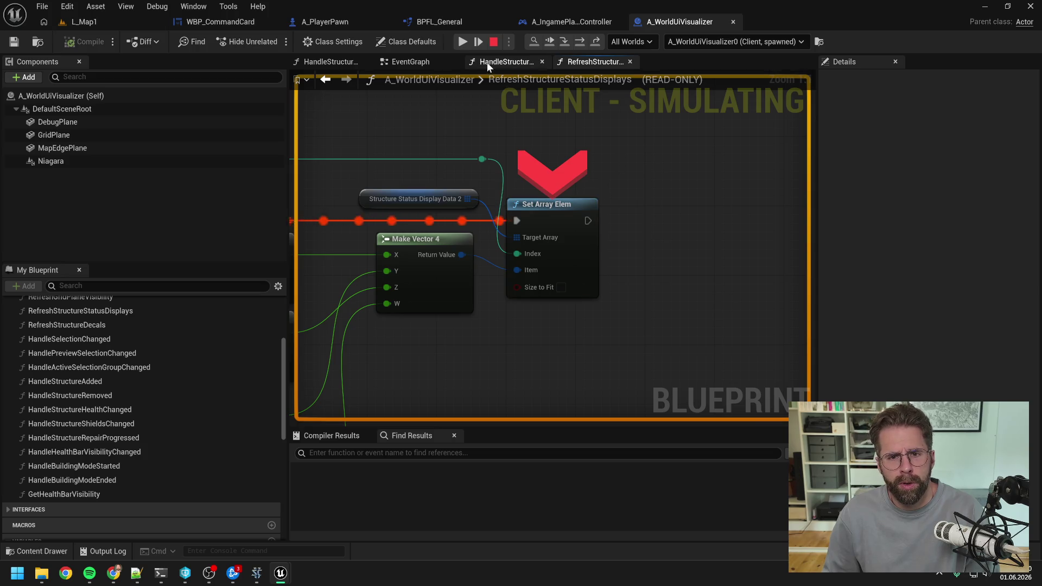
# Place a new structure in the client preview to trigger the HandleStructureAdded breakpoint.
pyautogui.click(487, 62)
pyautogui.click(417, 222)
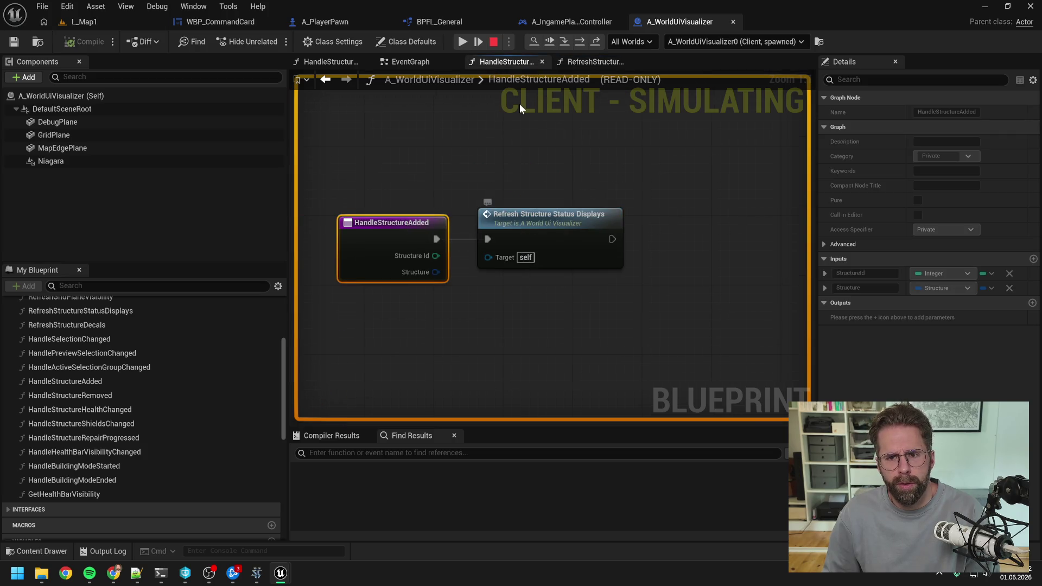
pyautogui.click(119, 22)
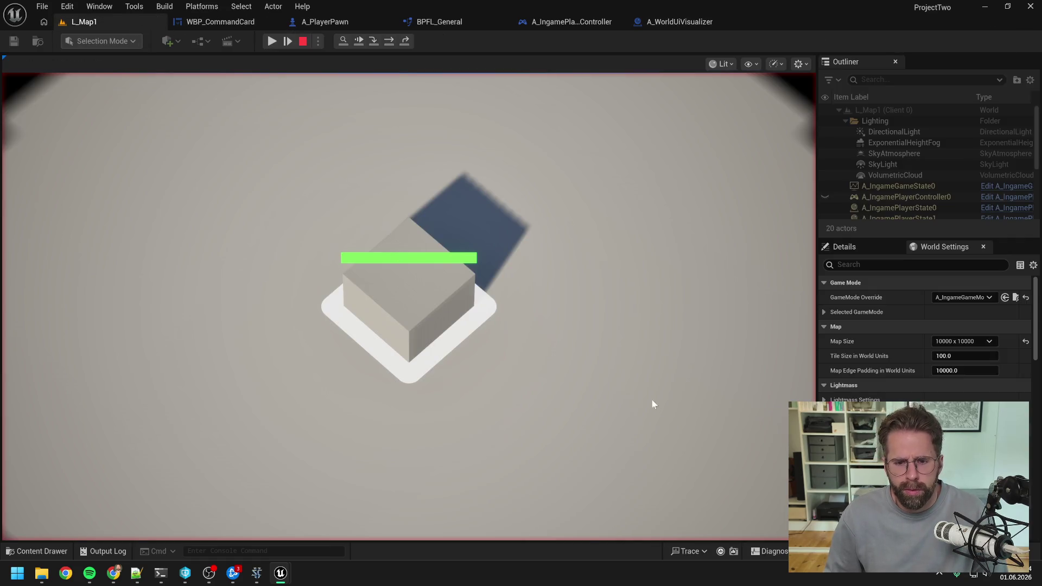
pyautogui.hotkey('alt', 'Tab')
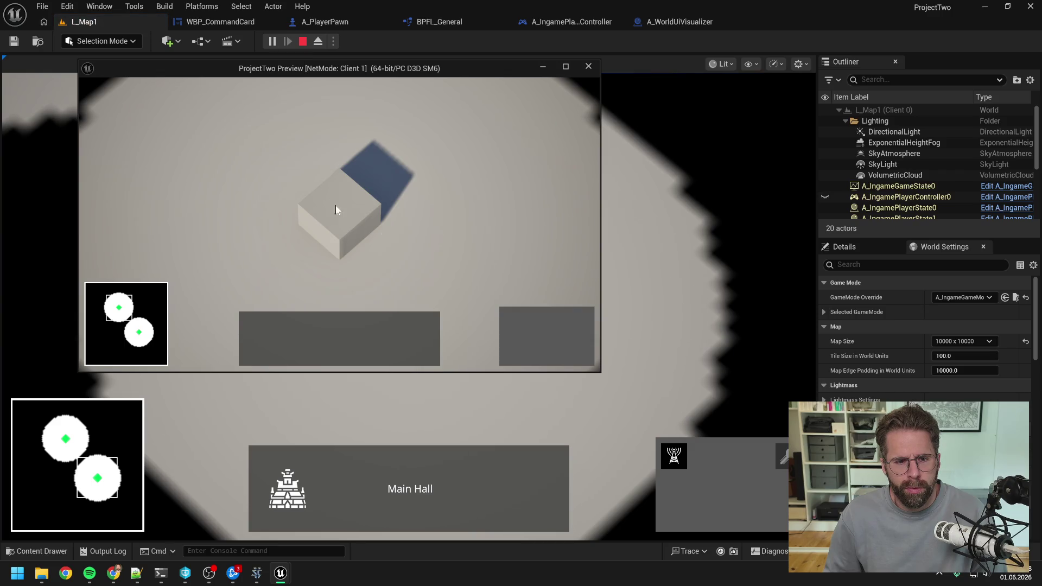
pyautogui.click(335, 209)
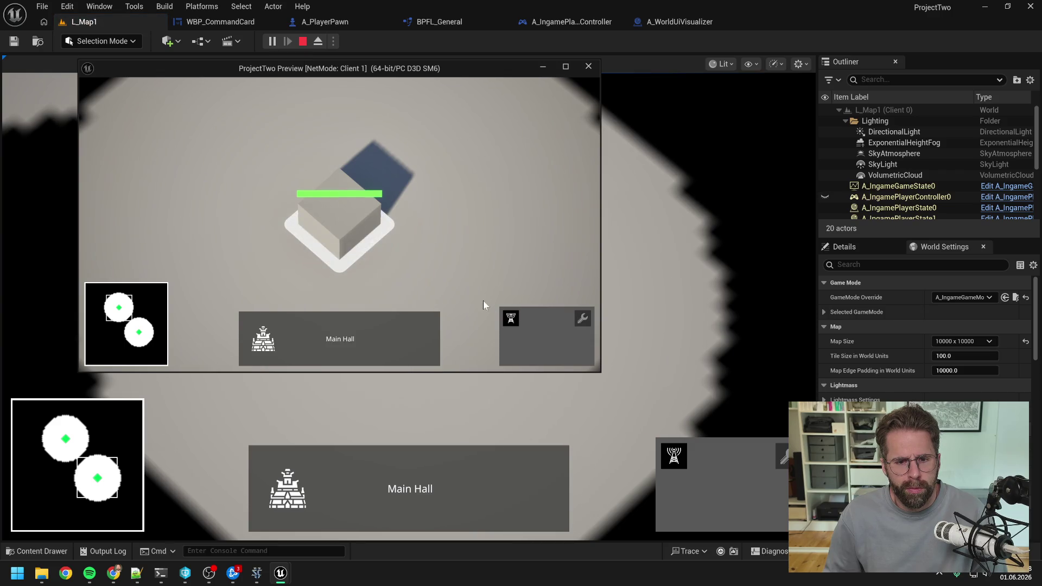
pyautogui.click(516, 317)
pyautogui.click(498, 211)
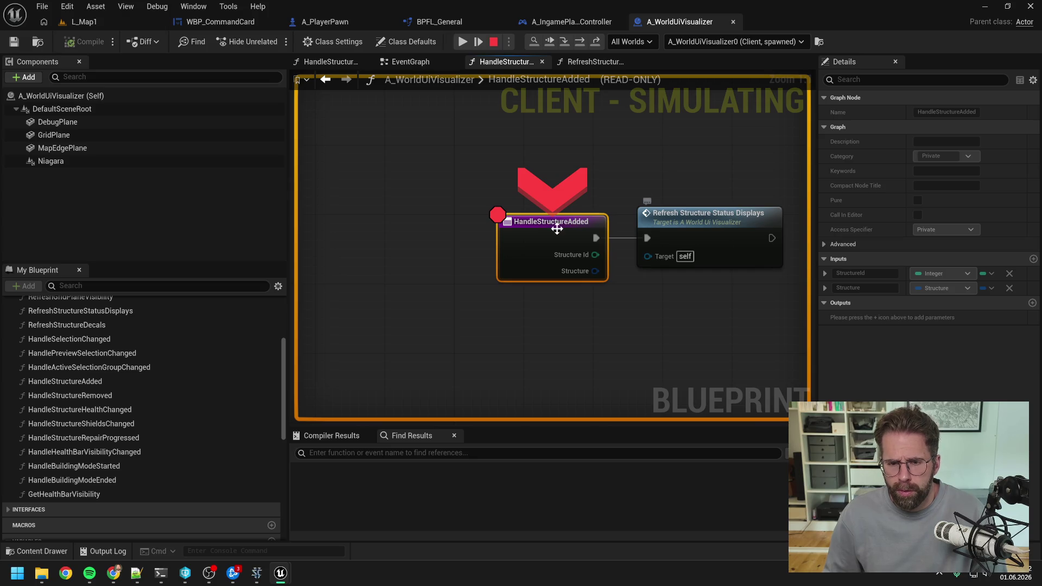
# Step into RefreshStructureStatusDisplays to Set Array Elem and inspect Make Vector 4 (X=1.0, Y=0.05, Z=0, W=0).
pyautogui.press('F9')
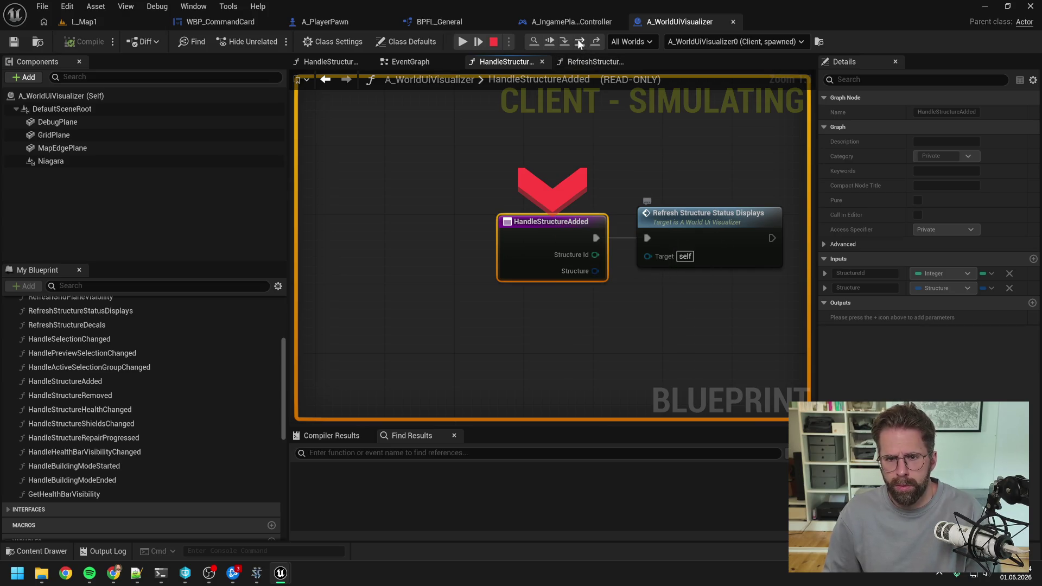
pyautogui.press('F9')
pyautogui.click(581, 40)
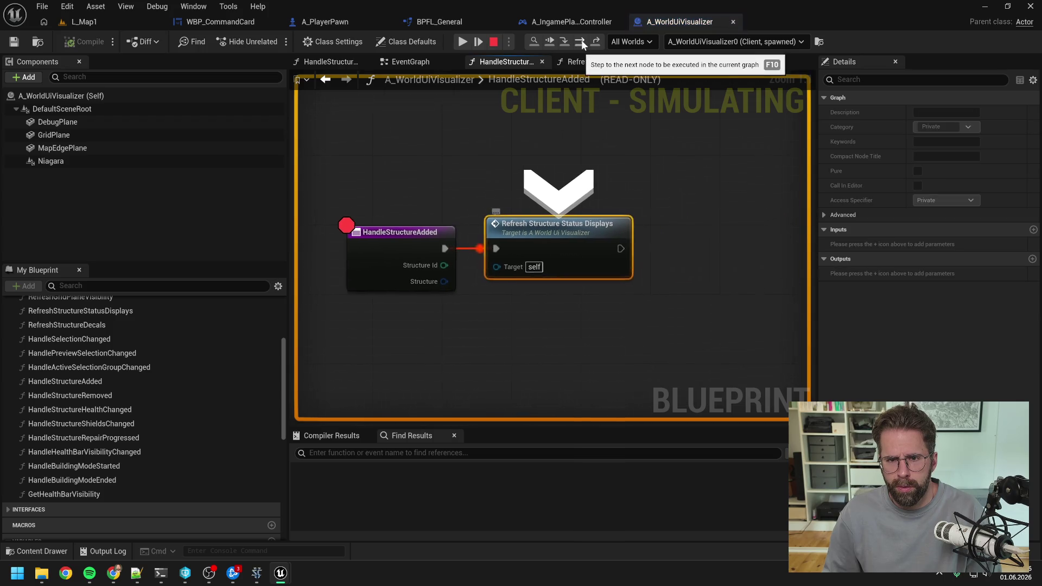
pyautogui.click(565, 38)
pyautogui.scroll(-6, 405, 140)
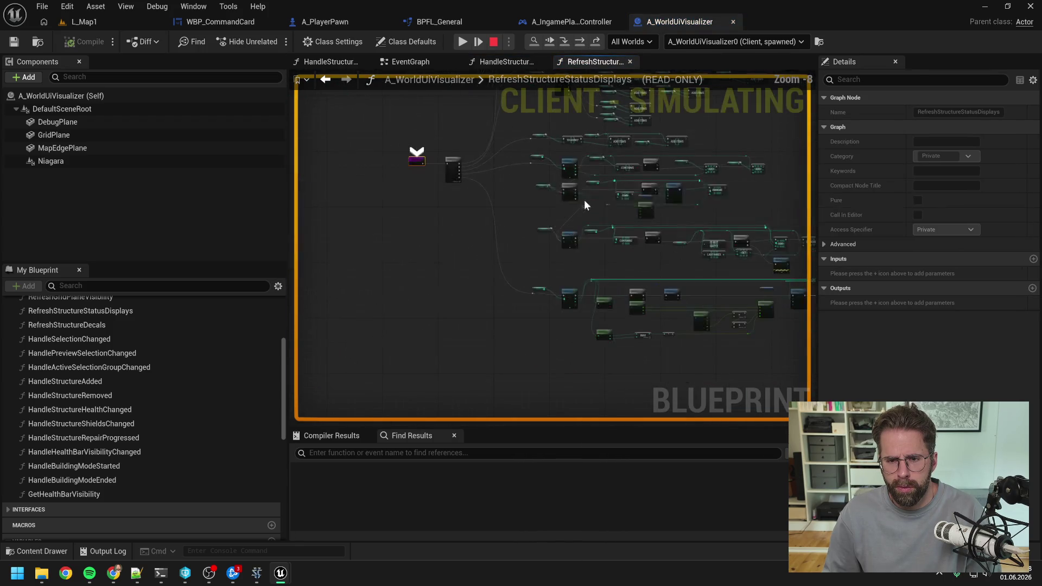
pyautogui.scroll(5, 627, 226)
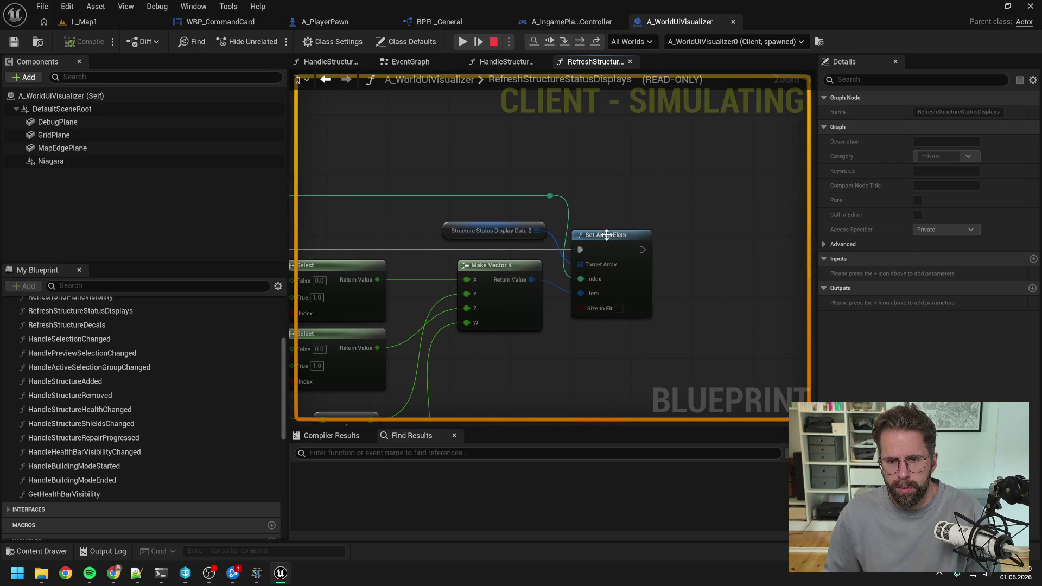
pyautogui.press('F10')
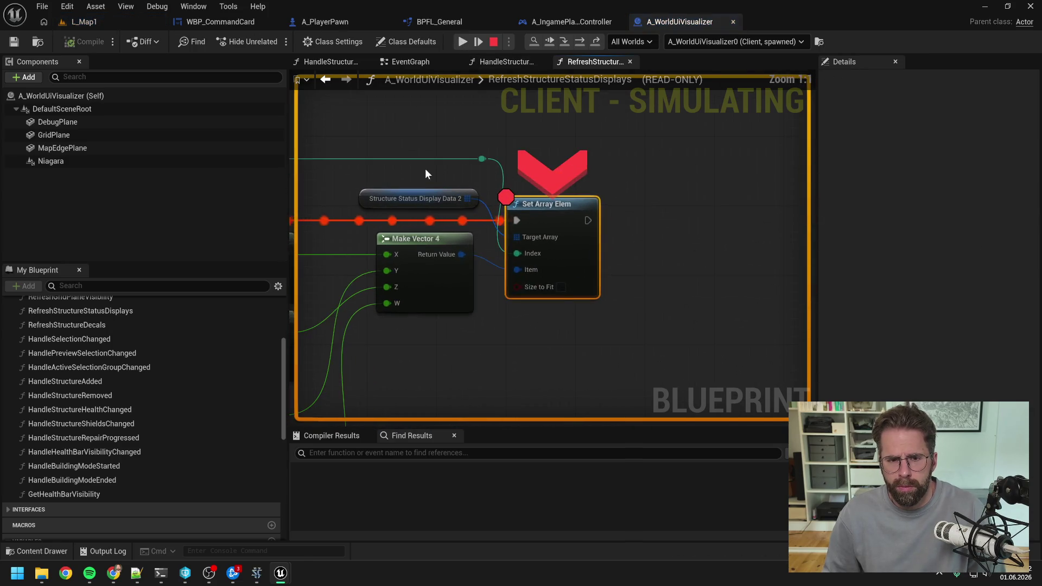
pyautogui.moveTo(425, 168); pyautogui.dragTo(662, 136)
pyautogui.moveTo(714, 165)
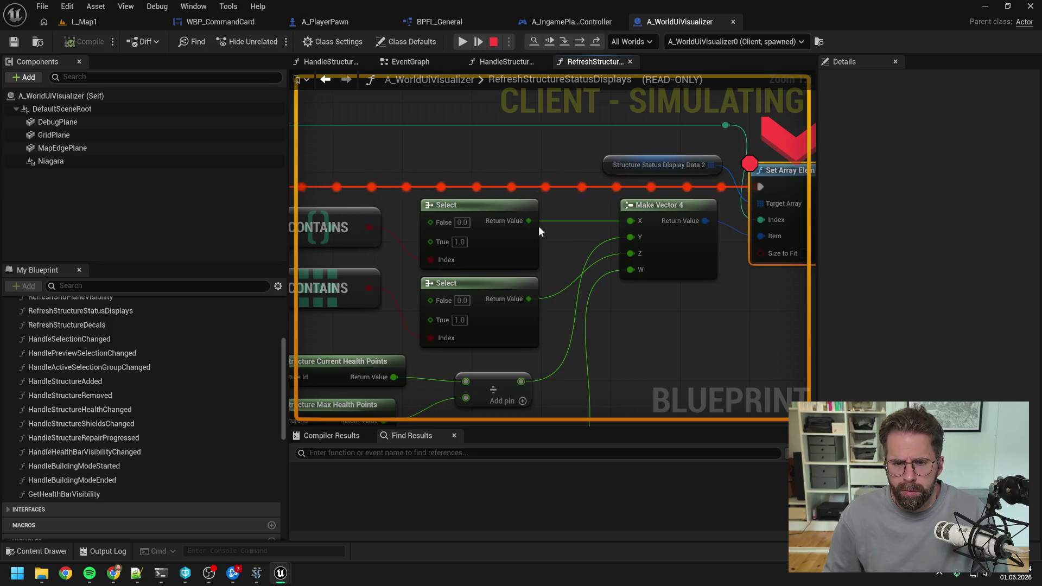
pyautogui.click(724, 234)
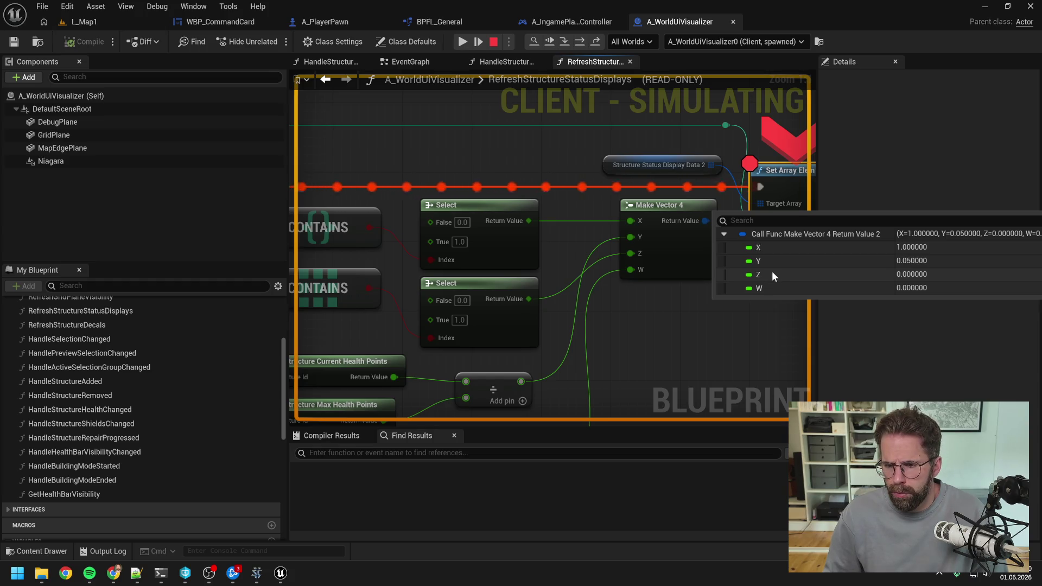
pyautogui.scroll(-3, 688, 233)
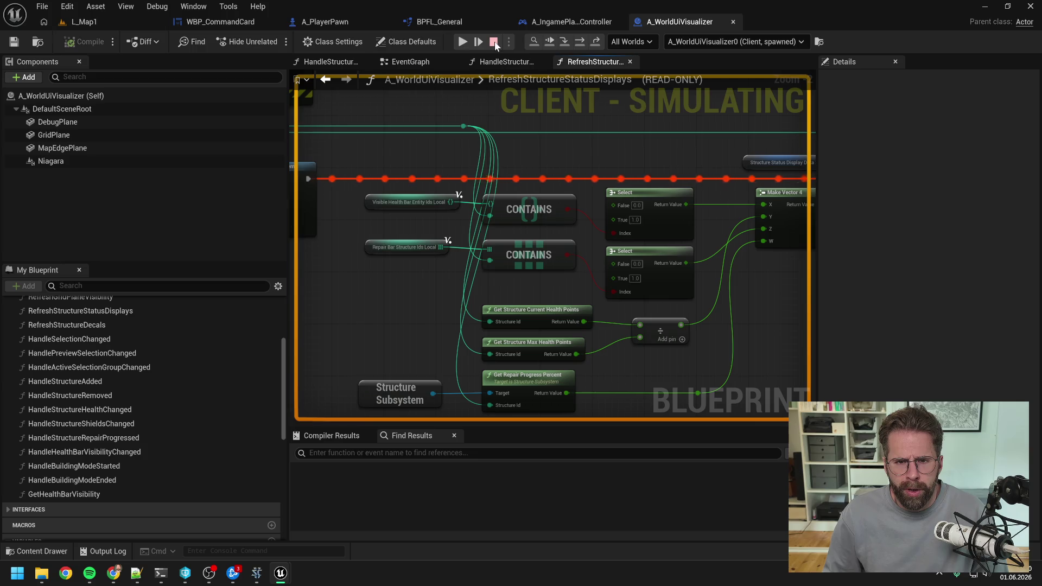
# Stop the simulation and pan RefreshStructureStatusDisplays to the Structure Subsystem getter nodes.
pyautogui.press('Escape')
pyautogui.scroll(-7, 450, 181)
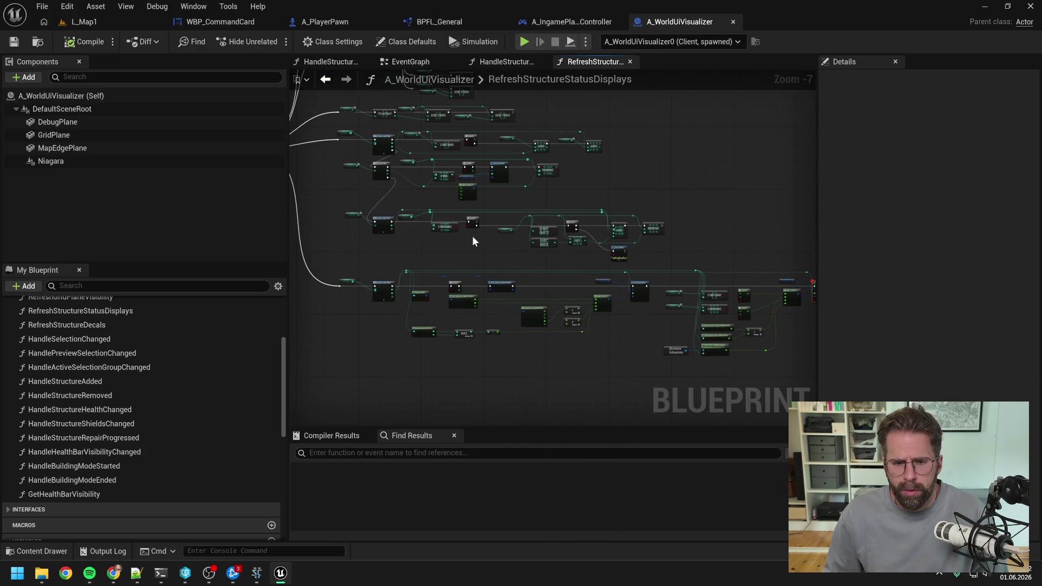
pyautogui.scroll(4, 562, 281)
pyautogui.scroll(2, 536, 296)
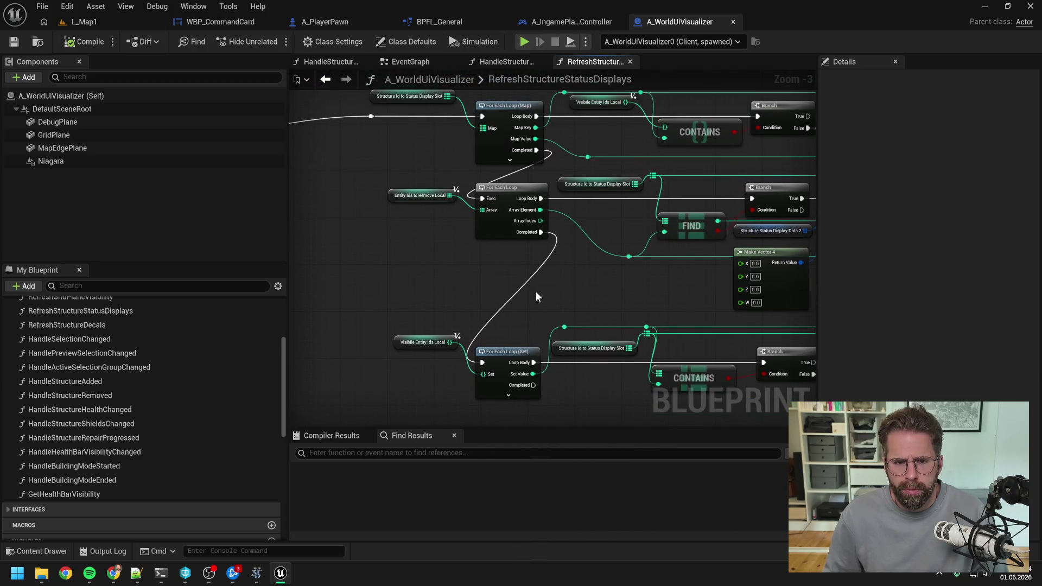
pyautogui.scroll(3, 453, 269)
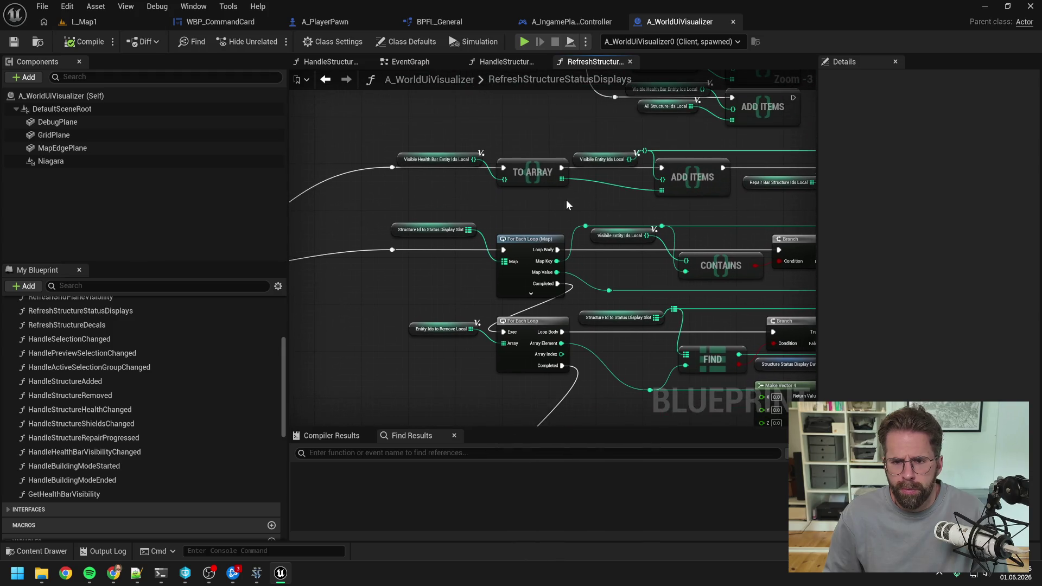
pyautogui.scroll(5, 578, 204)
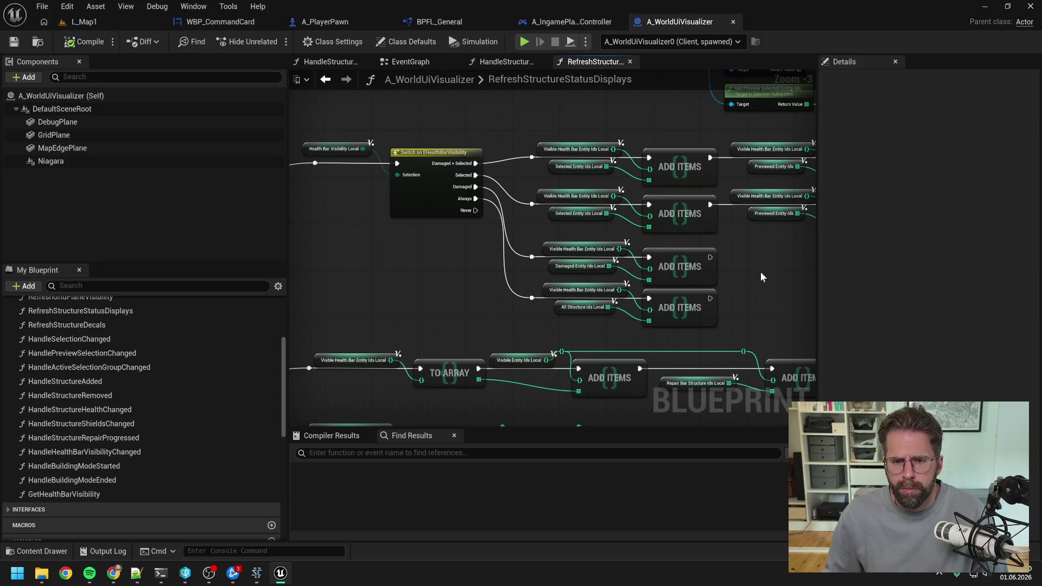
pyautogui.moveTo(776, 266); pyautogui.dragTo(526, 271)
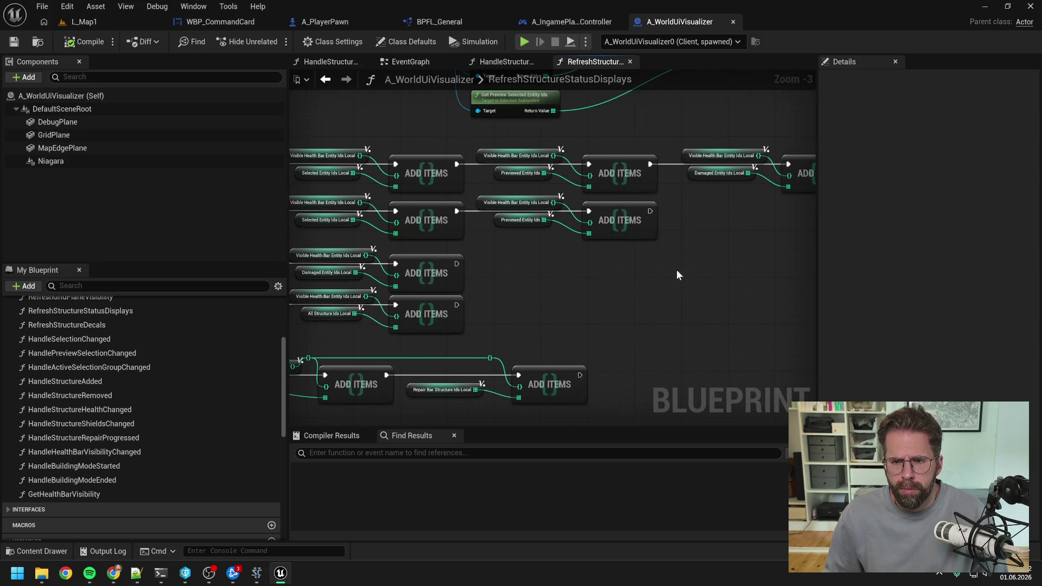
pyautogui.moveTo(676, 269); pyautogui.dragTo(493, 282)
# Inspect the Repair Bar Structure Ids Local SET node, then go back to HandleStructureAdded.
pyautogui.scroll(-4, 507, 280)
pyautogui.scroll(4, 617, 244)
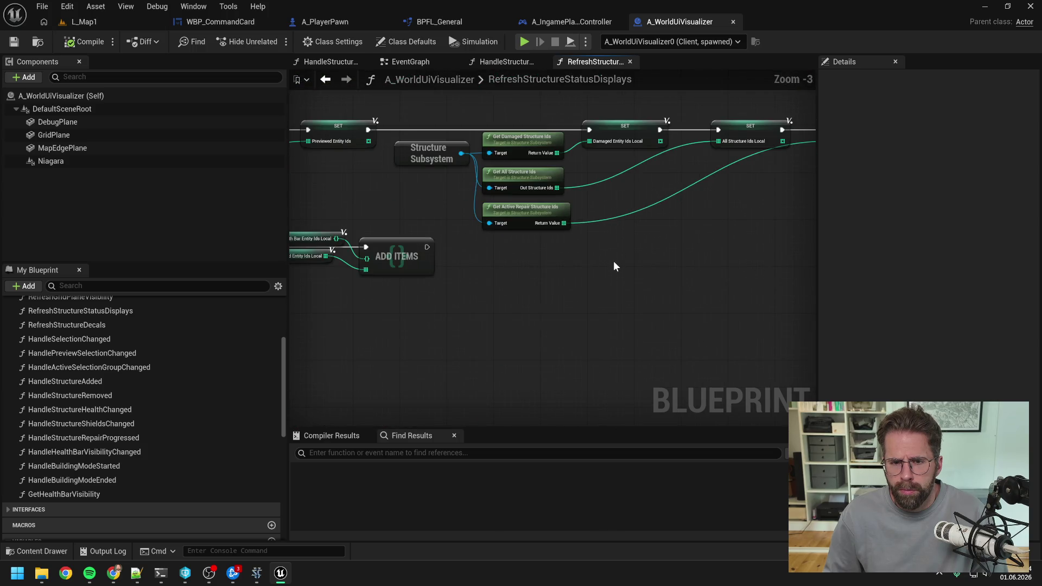
pyautogui.moveTo(604, 263)
pyautogui.mouseDown()
pyautogui.moveTo(479, 258)
pyautogui.moveTo(582, 253)
pyautogui.mouseUp()
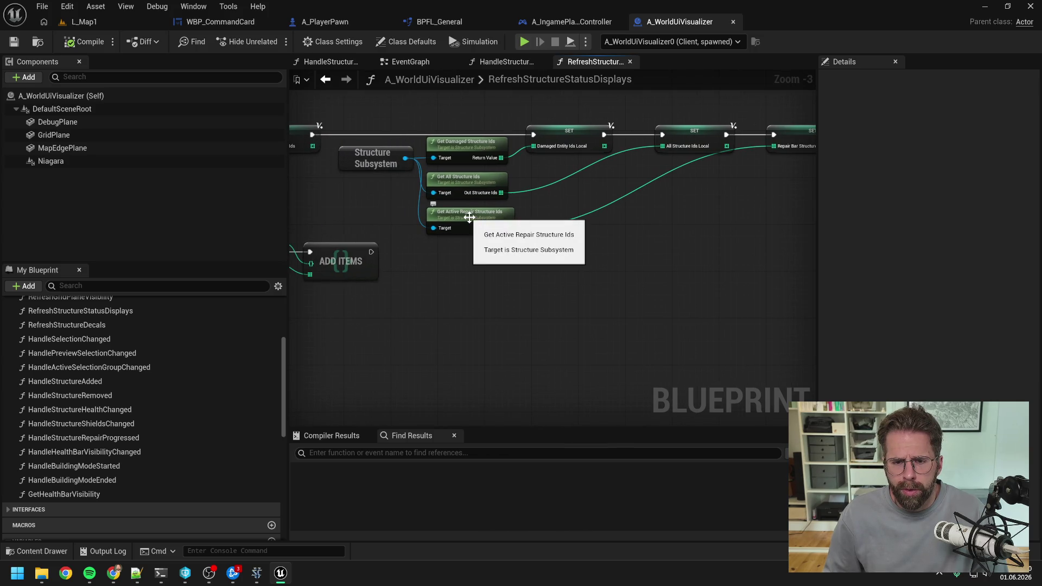
pyautogui.moveTo(587, 264); pyautogui.dragTo(498, 261)
pyautogui.click(745, 133)
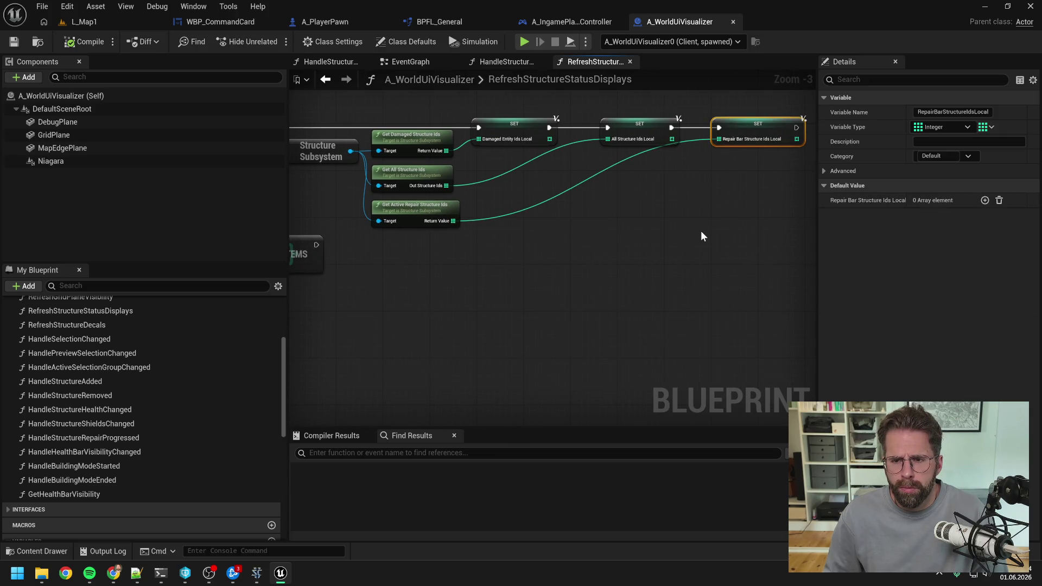
pyautogui.click(493, 65)
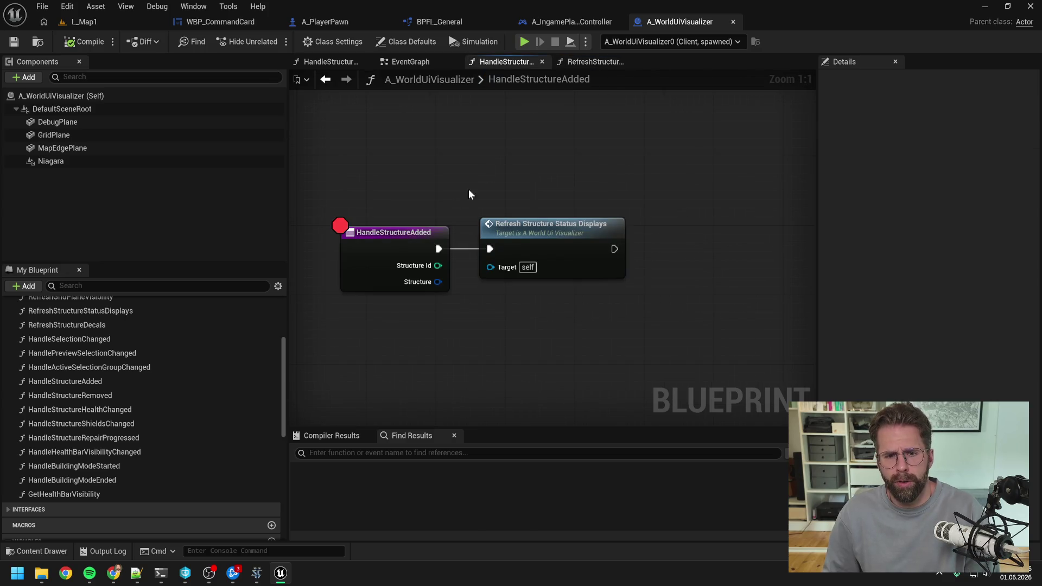
# Debug the client instance and step from HandleStructureAdded into RefreshStructureStatusDisplays.
pyautogui.click(86, 22)
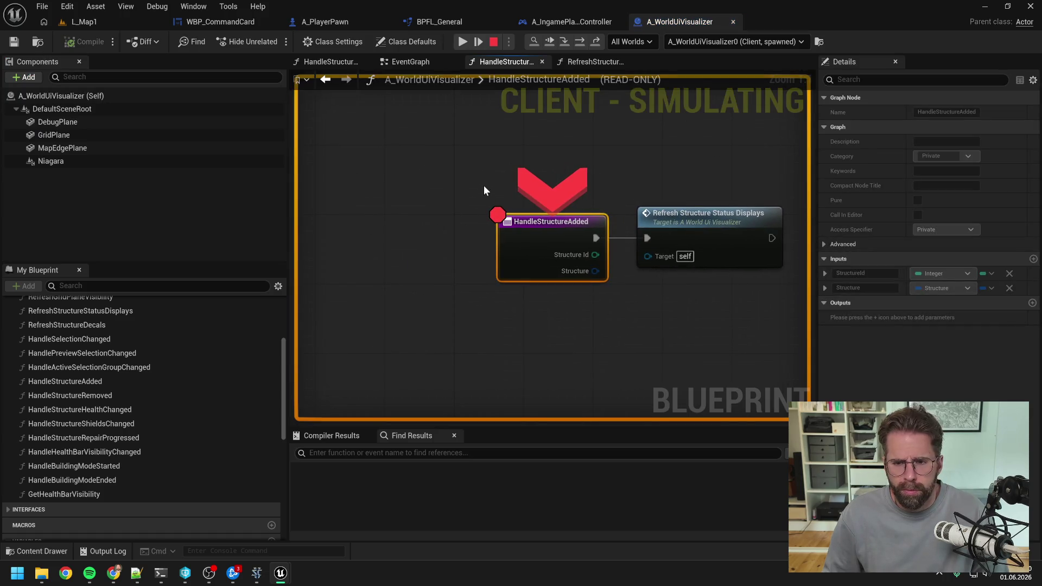
pyautogui.click(692, 41)
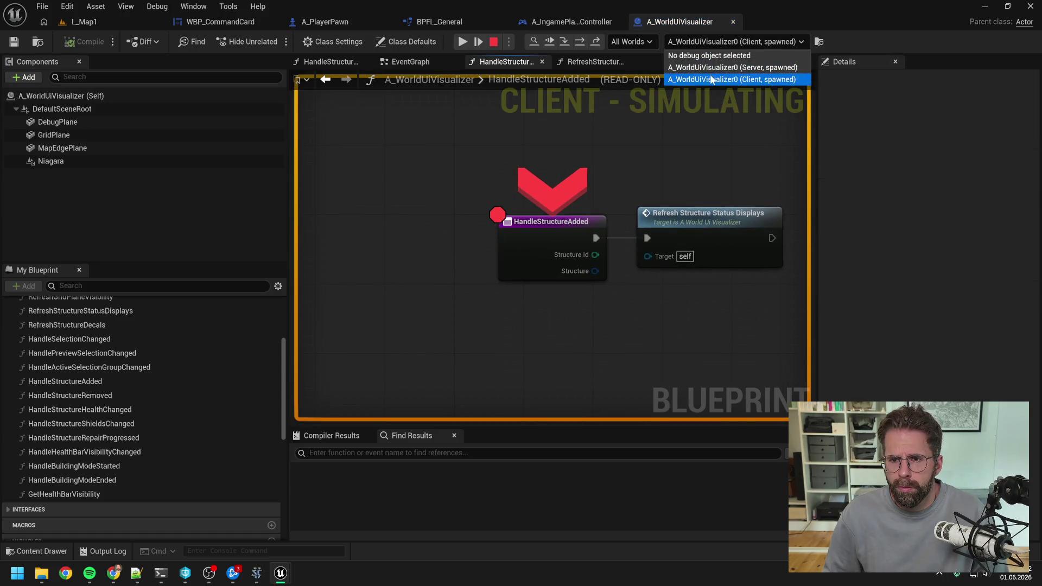
pyautogui.click(566, 226)
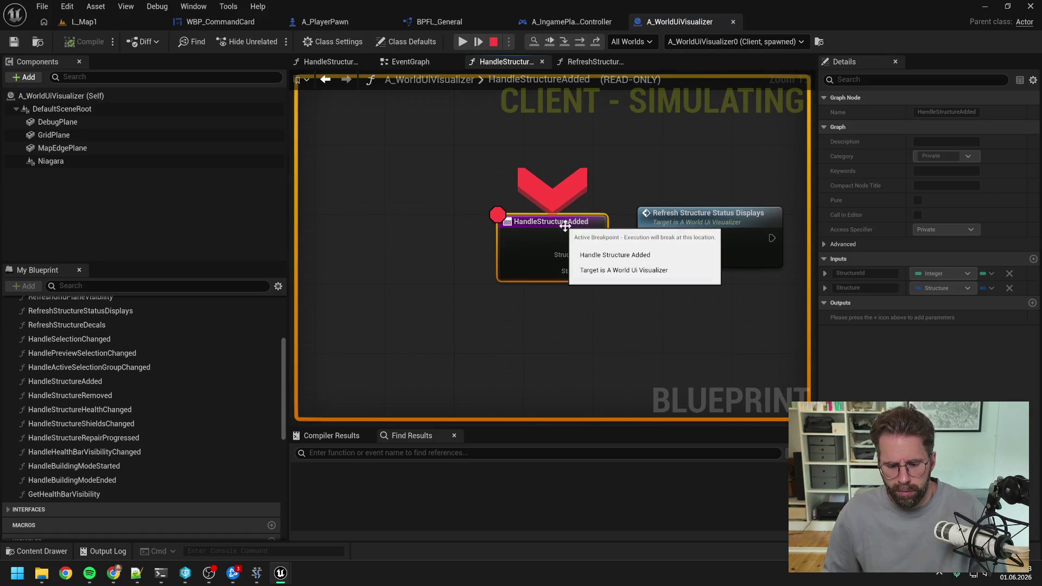
pyautogui.click(580, 41)
pyautogui.click(566, 39)
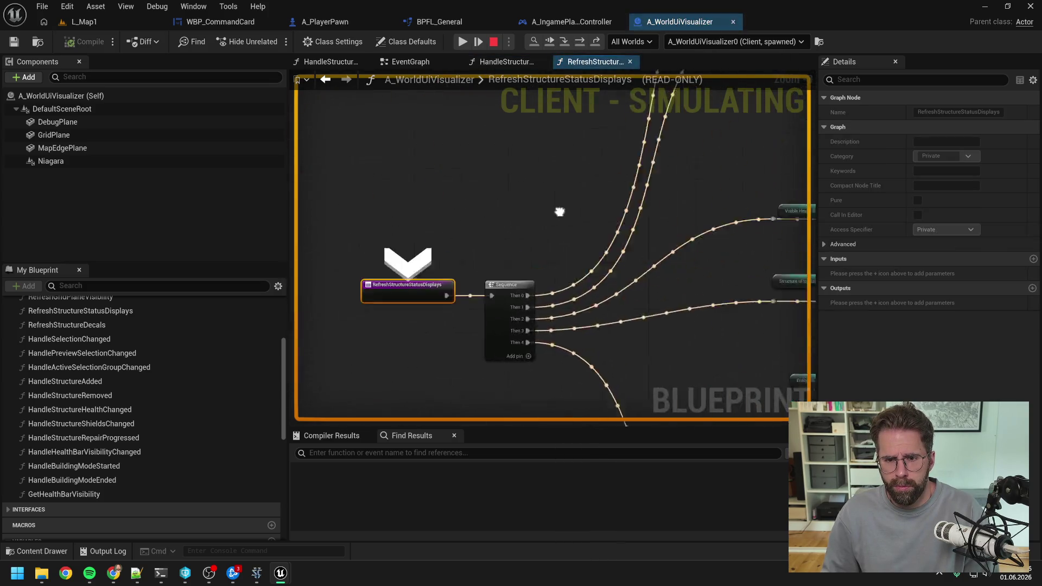
pyautogui.scroll(-5, 529, 258)
pyautogui.scroll(8, 529, 258)
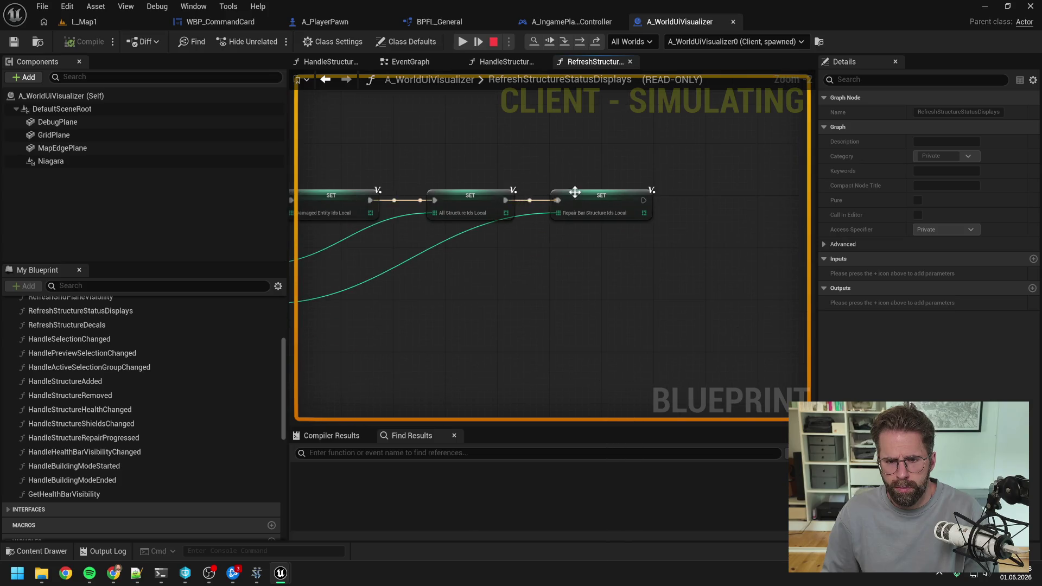
pyautogui.click(564, 193)
# Step past the Structure Subsystem getters, seeing Get Active Repair Structure Ids return Num=0, then stop.
pyautogui.click(463, 42)
pyautogui.scroll(2, 482, 173)
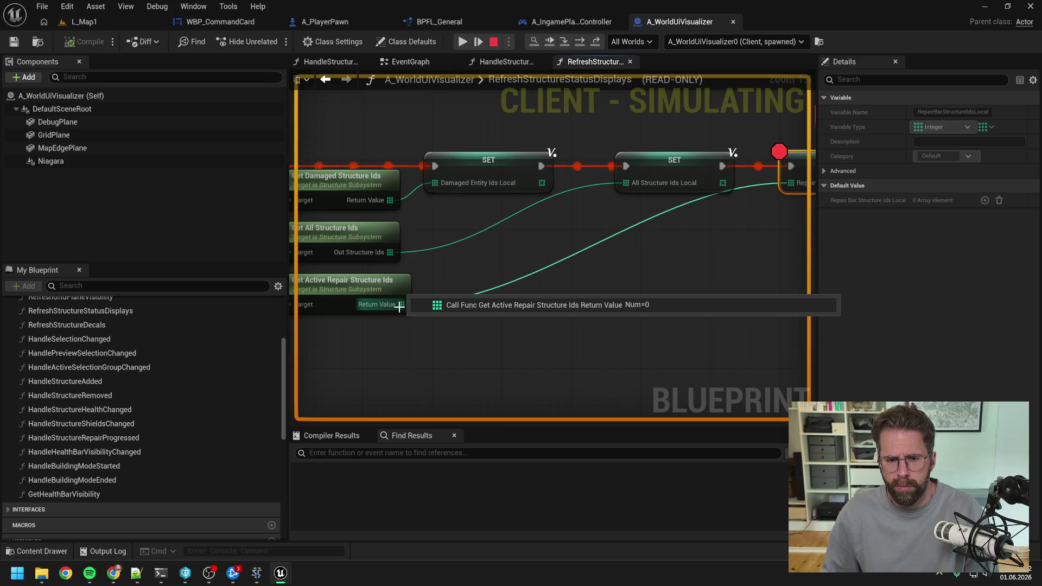
pyautogui.click(579, 42)
pyautogui.scroll(-5, 417, 302)
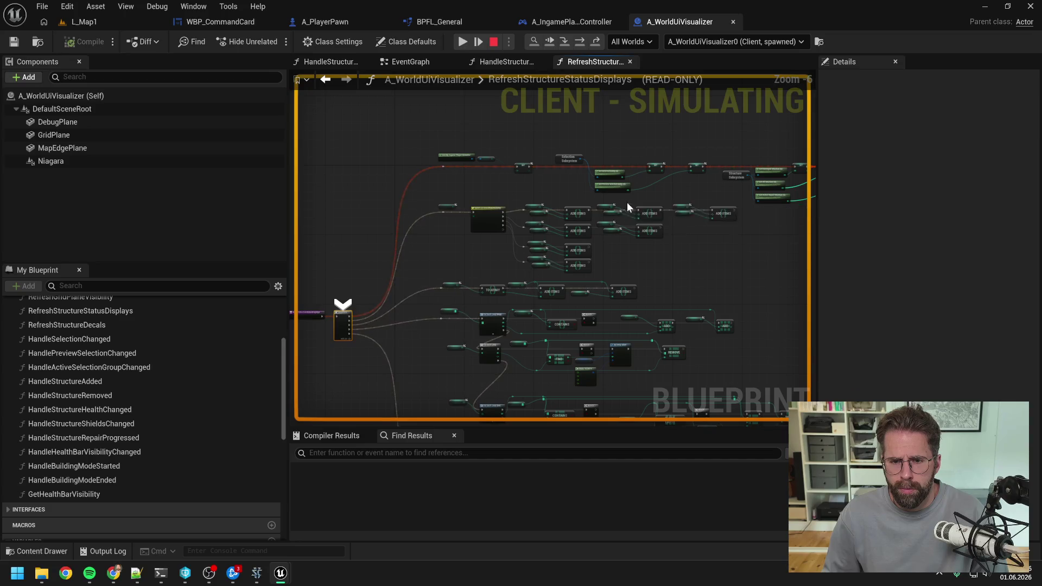
pyautogui.scroll(4, 627, 205)
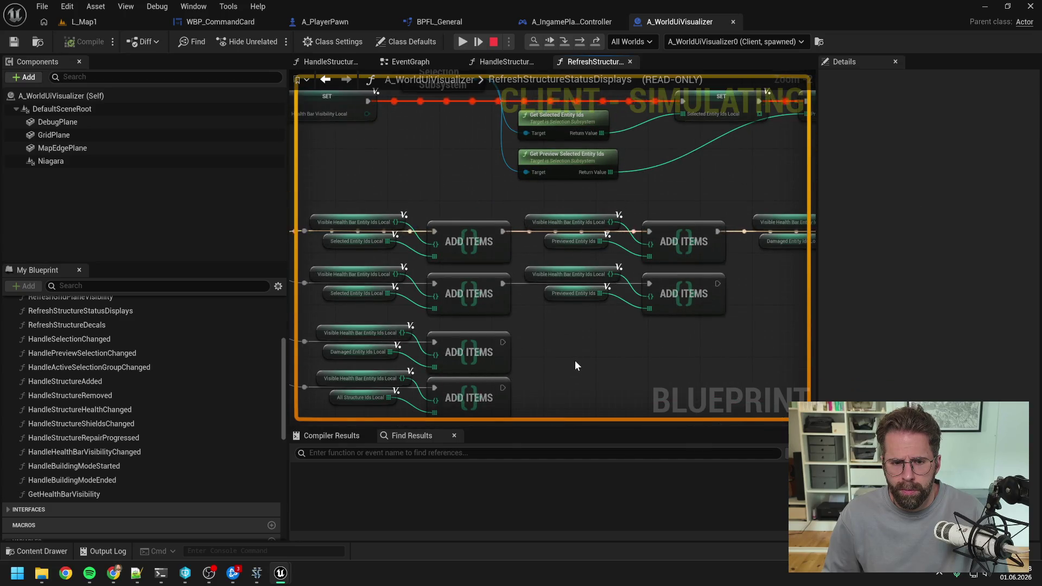
pyautogui.press('F10')
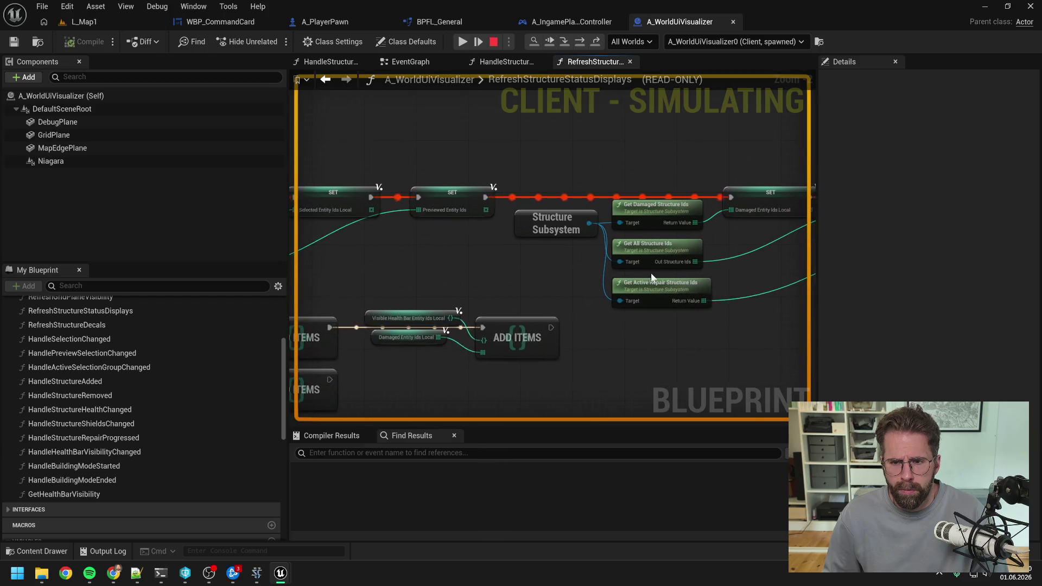
pyautogui.press('F10')
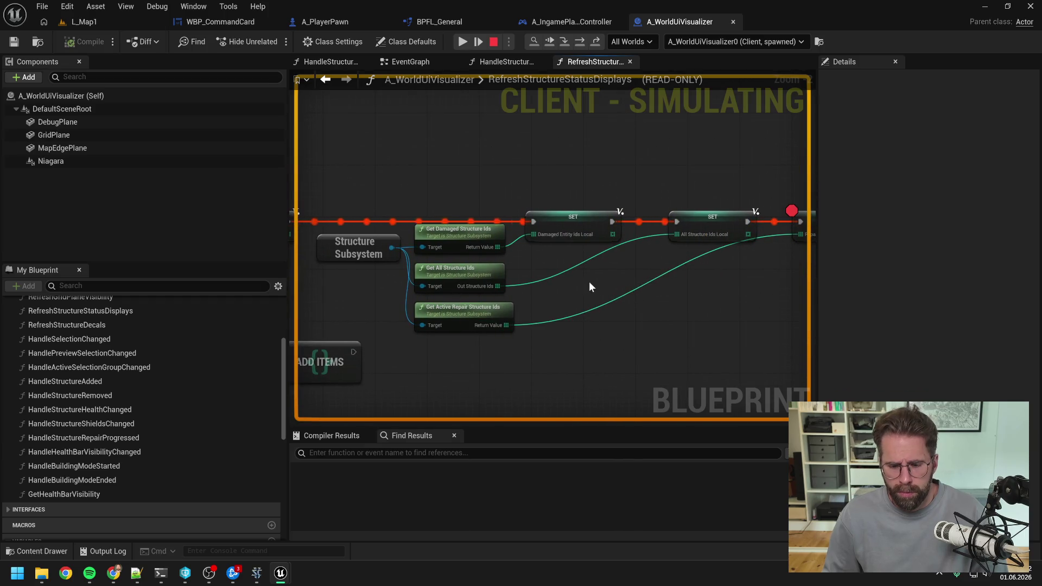
pyautogui.press('Escape')
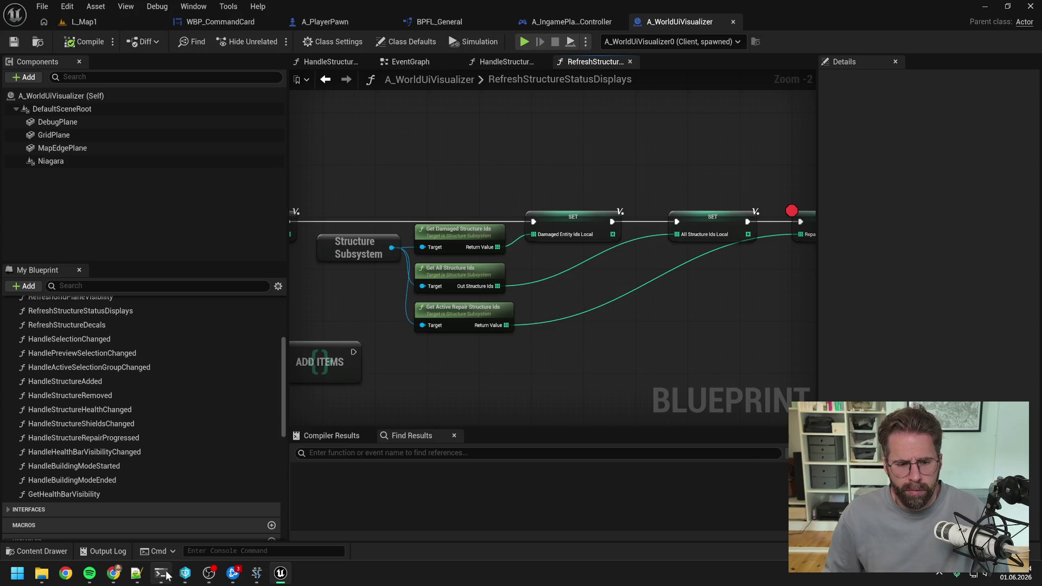
pyautogui.click(161, 573)
# Tell the agent that StructureSubsystem.GetActiveRepairStructureIds comes back empty on the client.
pyautogui.moveTo(403, 168); pyautogui.dragTo(864, 119)
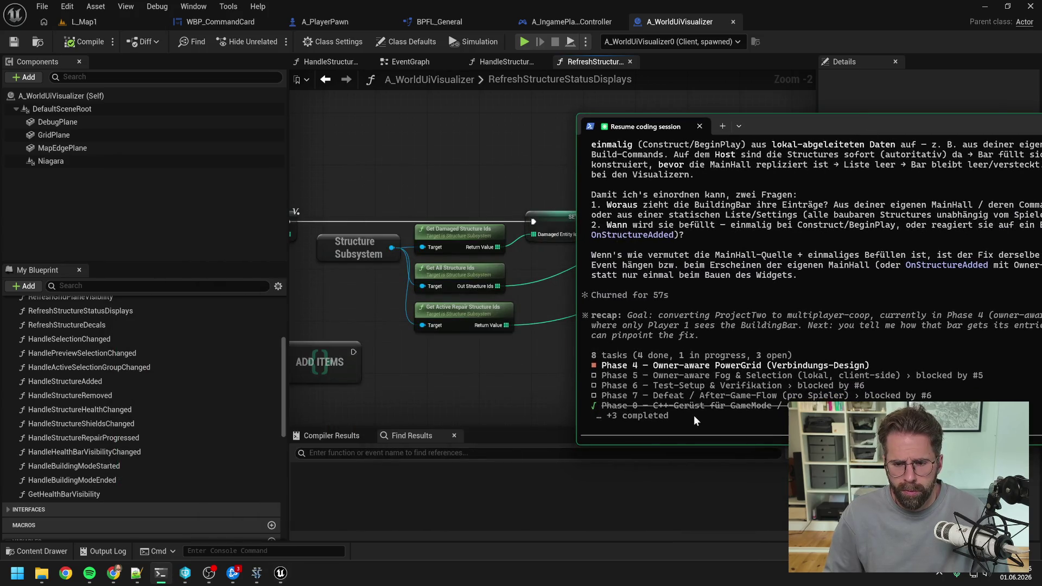
pyautogui.write('Get')
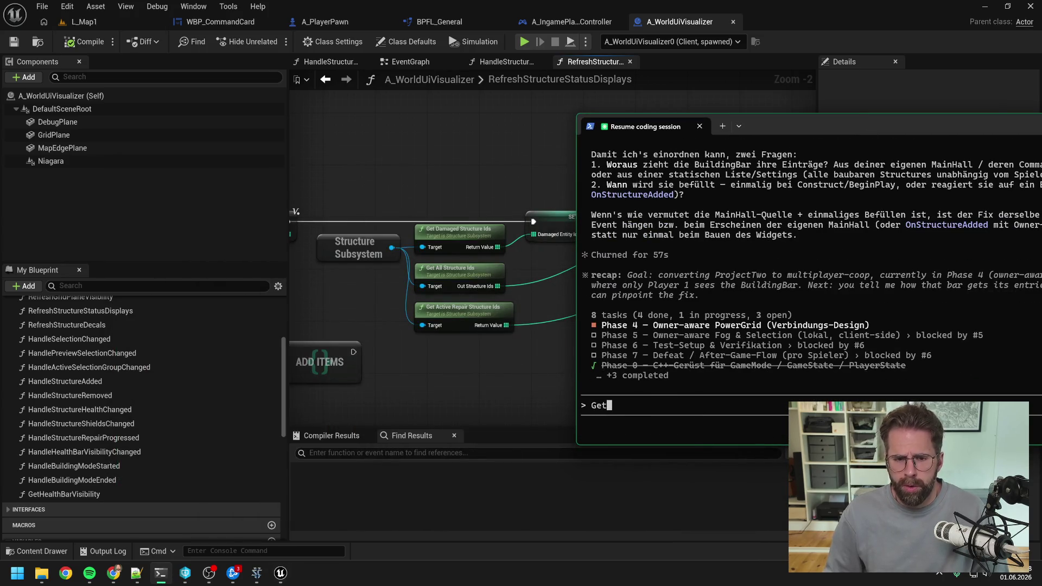
pyautogui.write('ActiveRepa')
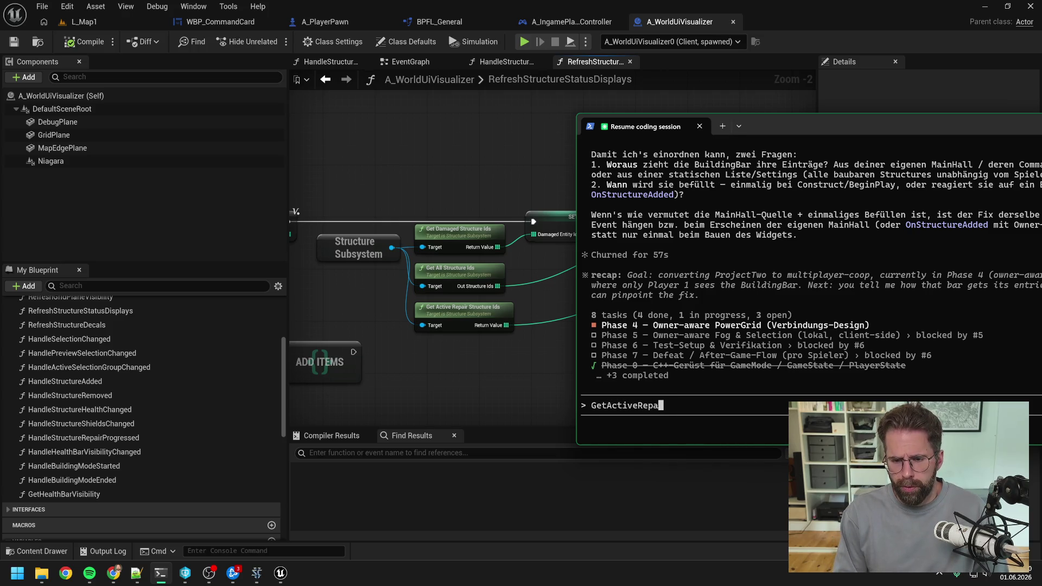
pyautogui.write('irStruc')
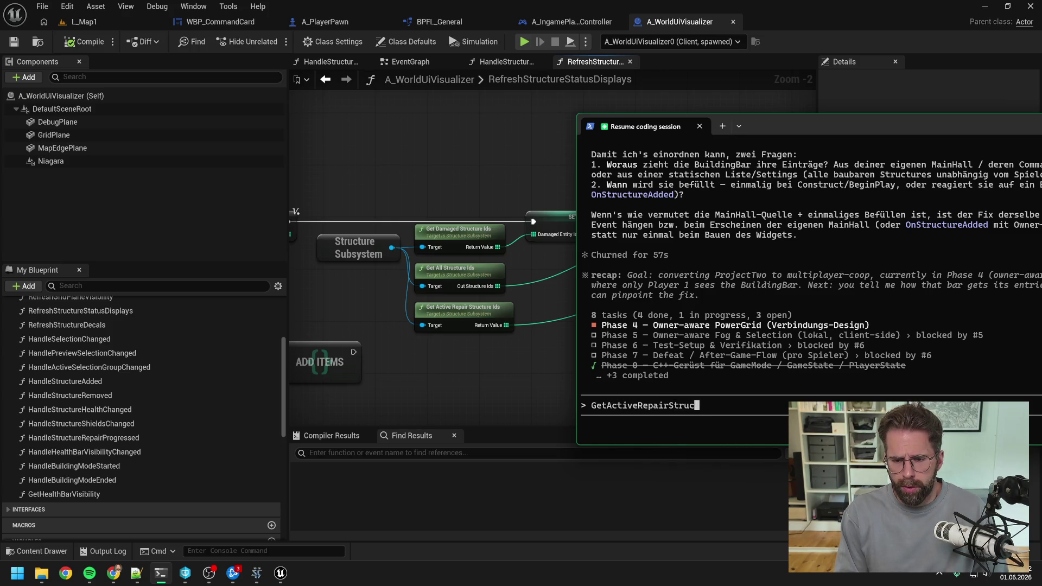
pyautogui.write('tureIds')
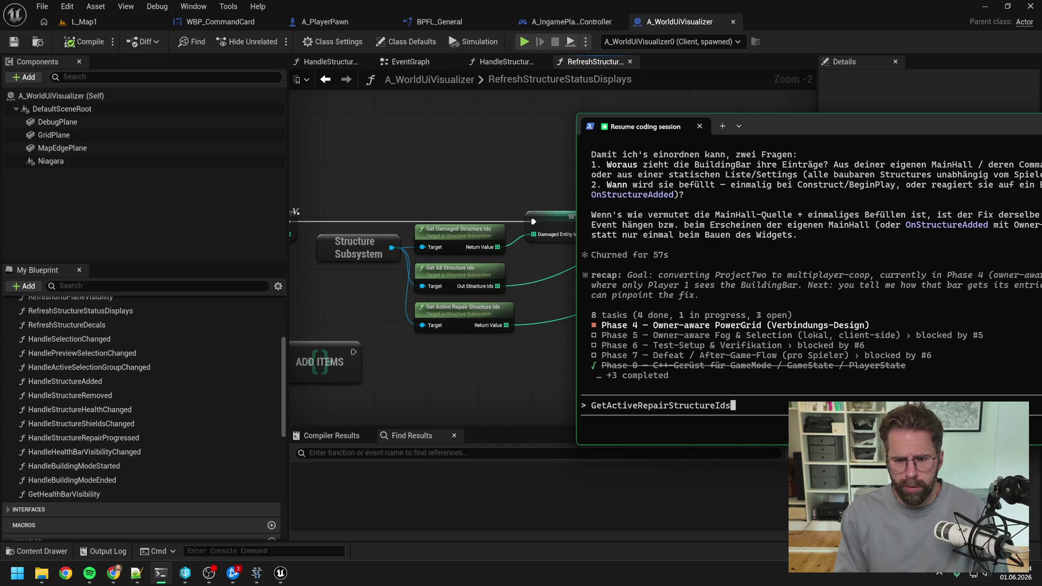
pyautogui.press('BackSpace')
pyautogui.press('BackSpace')
pyautogui.press('BackSpace')
pyautogui.write('St')
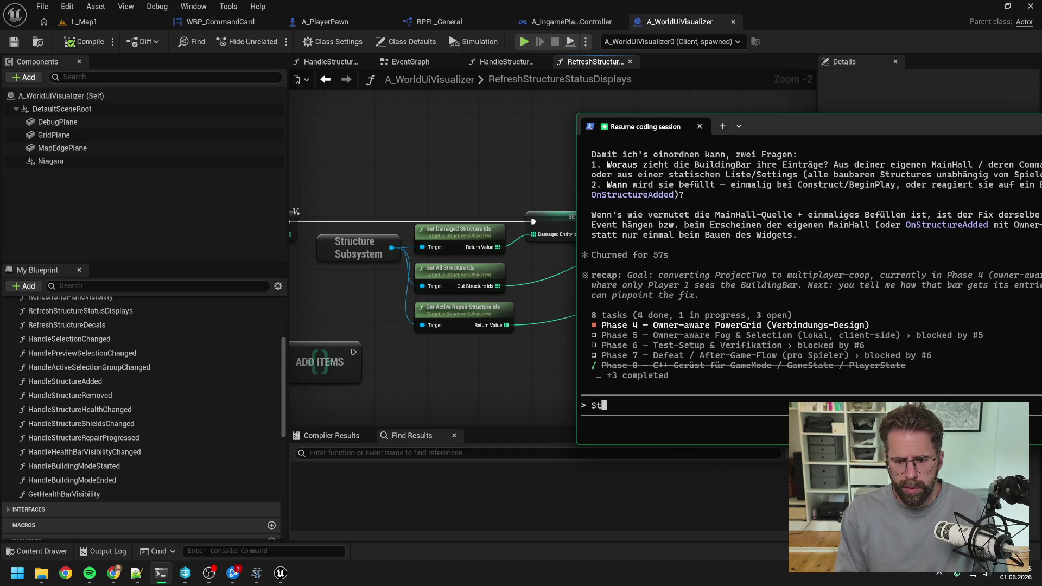
pyautogui.write('ructureSyst')
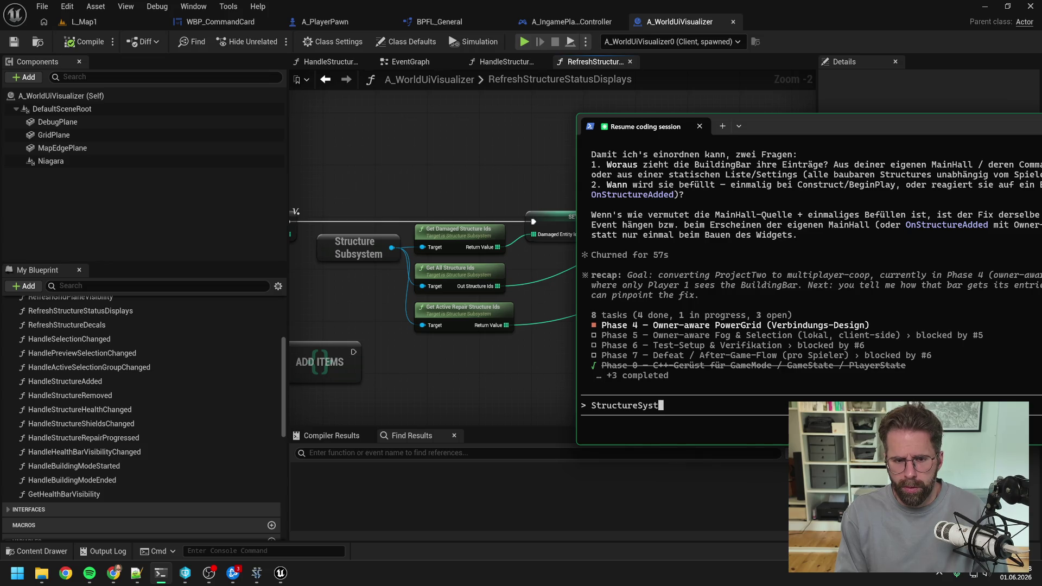
pyautogui.press('BackSpace')
pyautogui.press('BackSpace')
pyautogui.press('BackSpace')
pyautogui.write('ubS')
pyautogui.press('BackSpace')
pyautogui.write('system')
pyautogui.write('.GetAS')
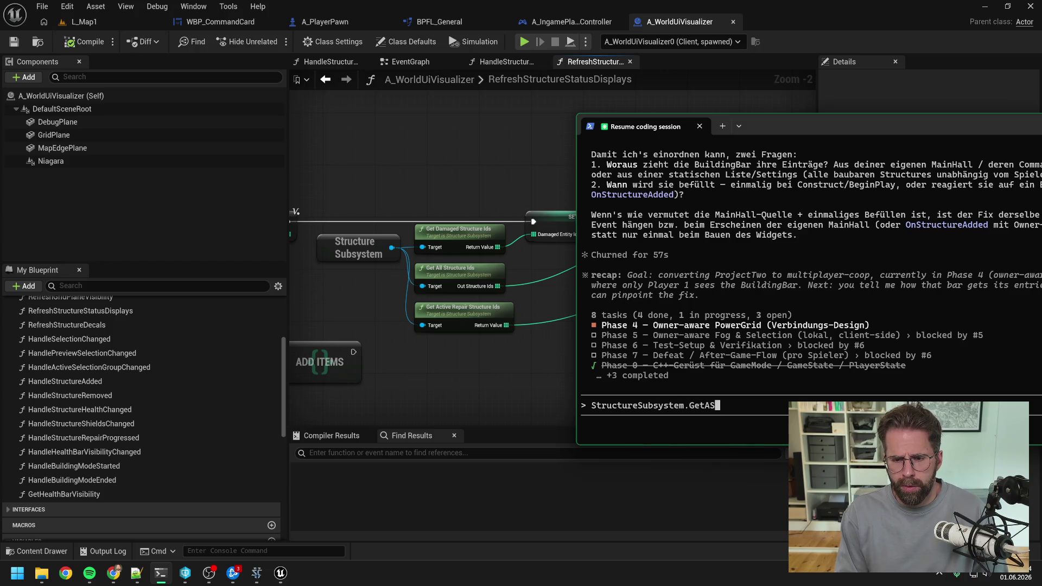
pyautogui.press('BackSpace')
pyautogui.write('ctiveR')
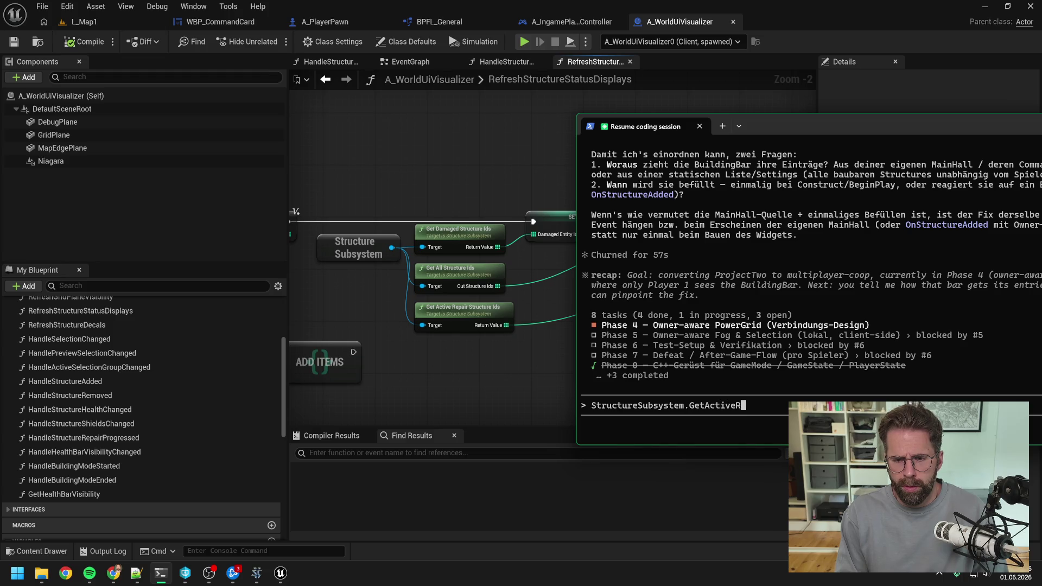
pyautogui.write('epairStru')
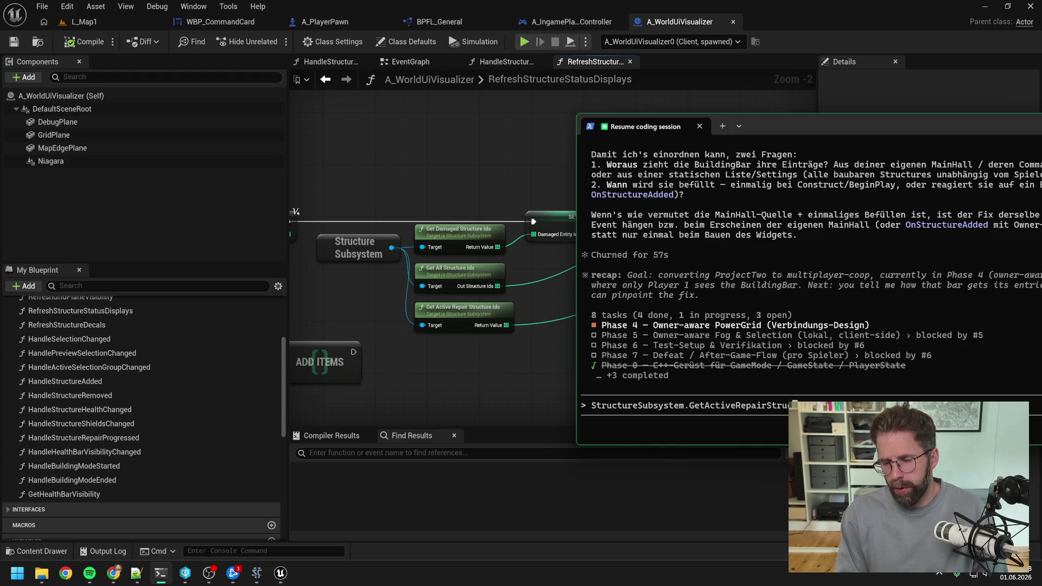
pyautogui.write('ctureId')
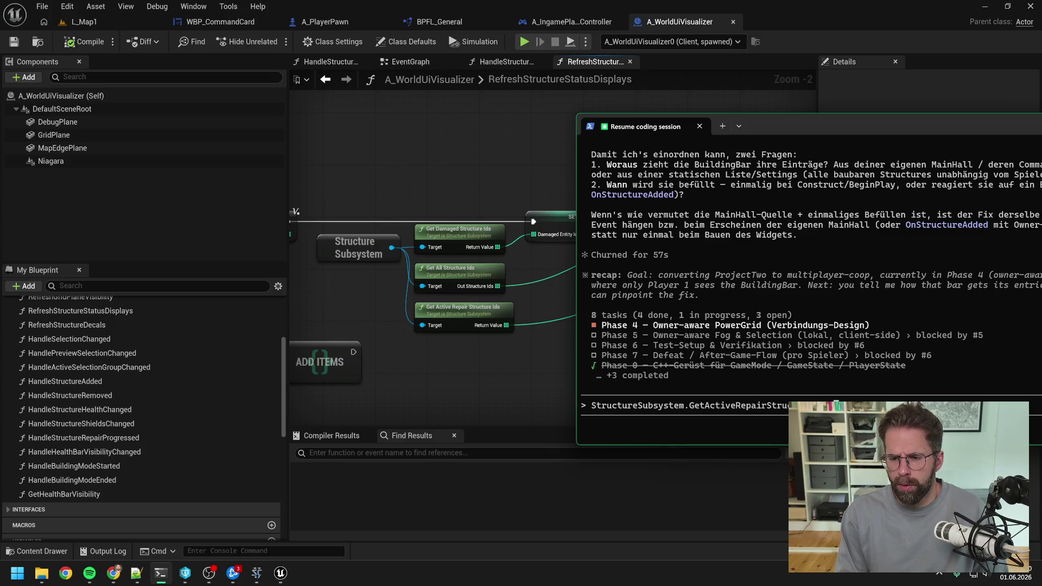
pyautogui.write(' ist')
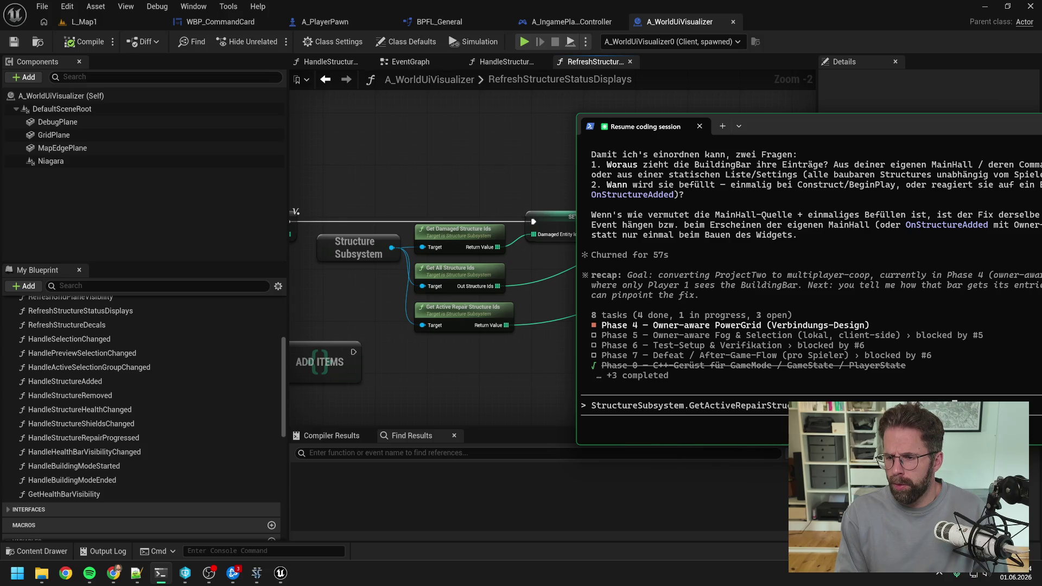
pyautogui.press('Return')
pyautogui.moveTo(804, 120); pyautogui.dragTo(403, 128)
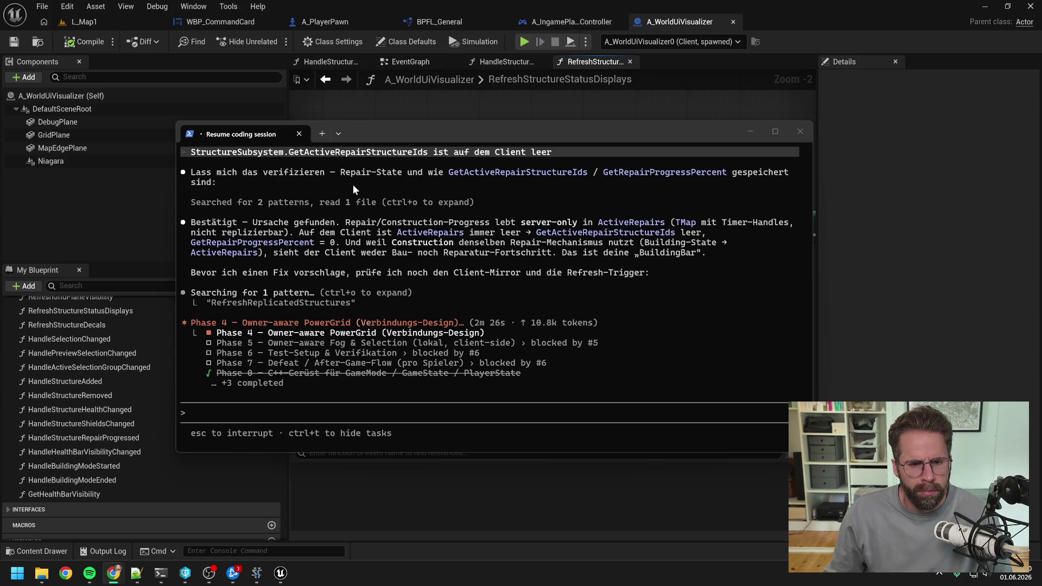
# Focus the agent session while it diagnoses the server-only ActiveRepairs map.
pyautogui.click(369, 172)
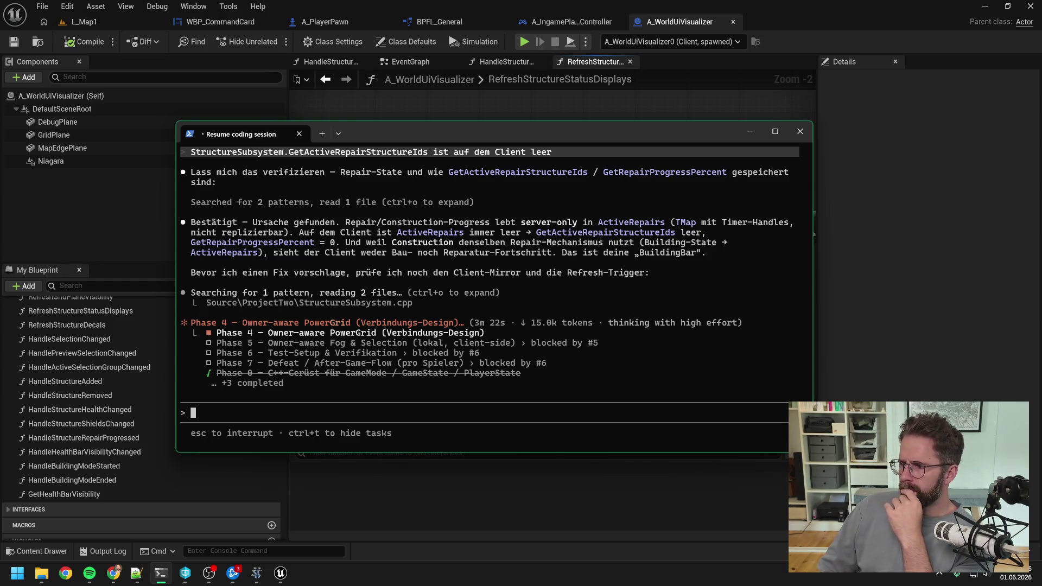
# Switch to the browser while the agent drafts its RepairProgressPercent fix proposal.
pyautogui.hotkey('alt', 'Tab')
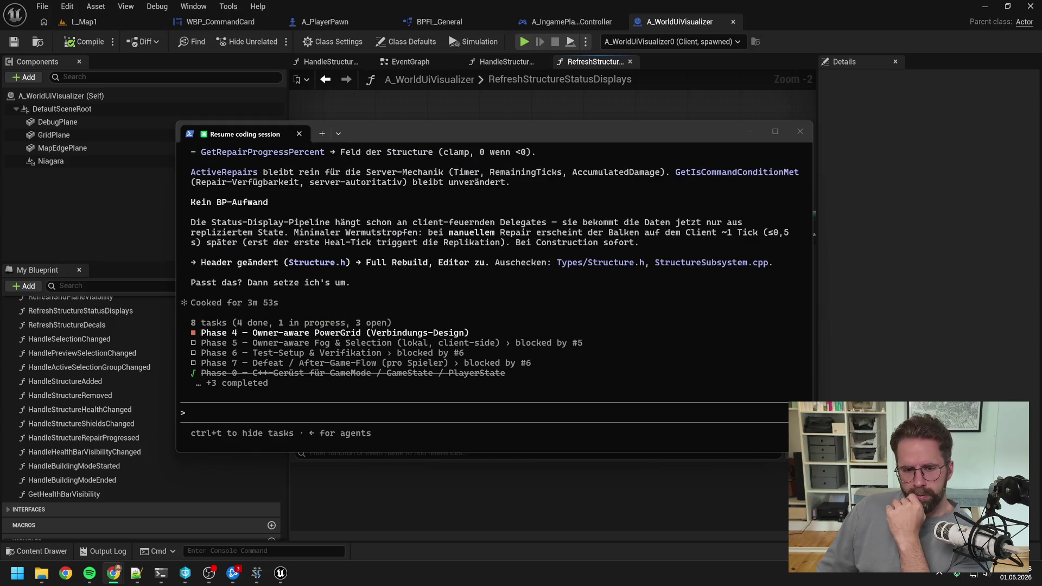
# Review the agent's diagnosis and RepairProgressPercent fix proposal, then return to the prompt.
pyautogui.scroll(7, 407, 228)
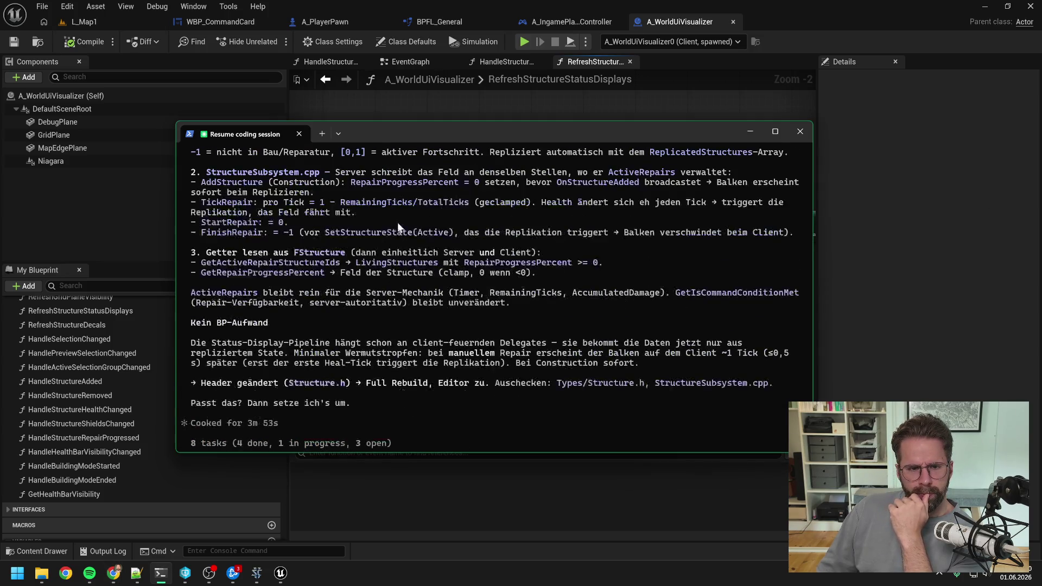
pyautogui.scroll(8, 416, 233)
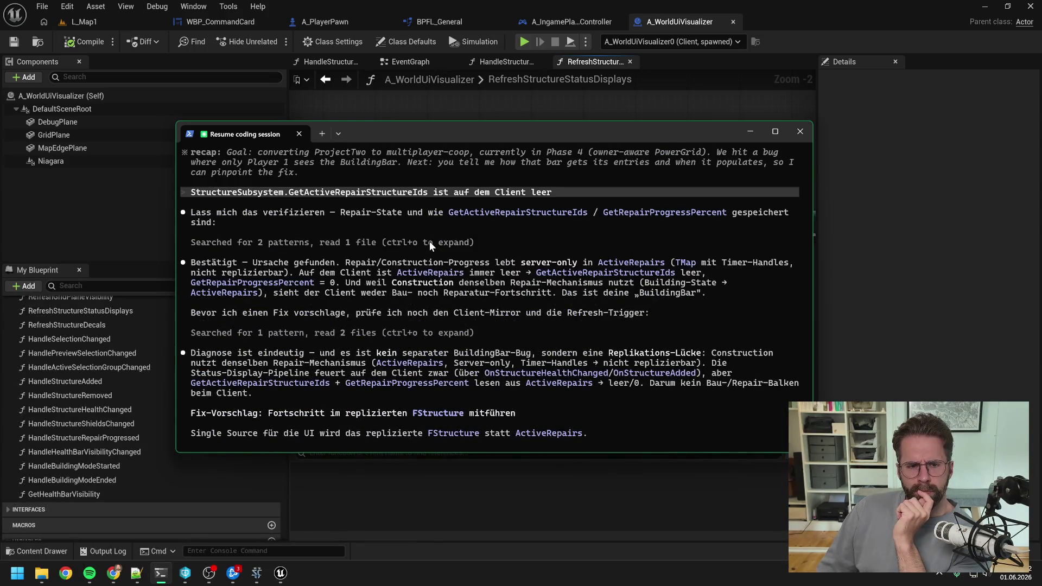
pyautogui.scroll(-4, 427, 241)
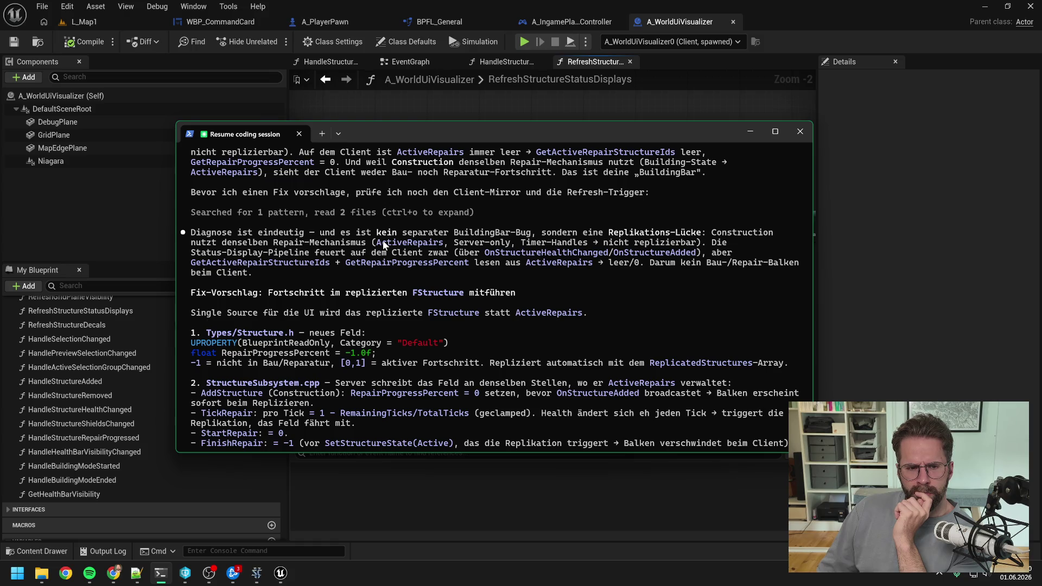
pyautogui.scroll(-1, 368, 251)
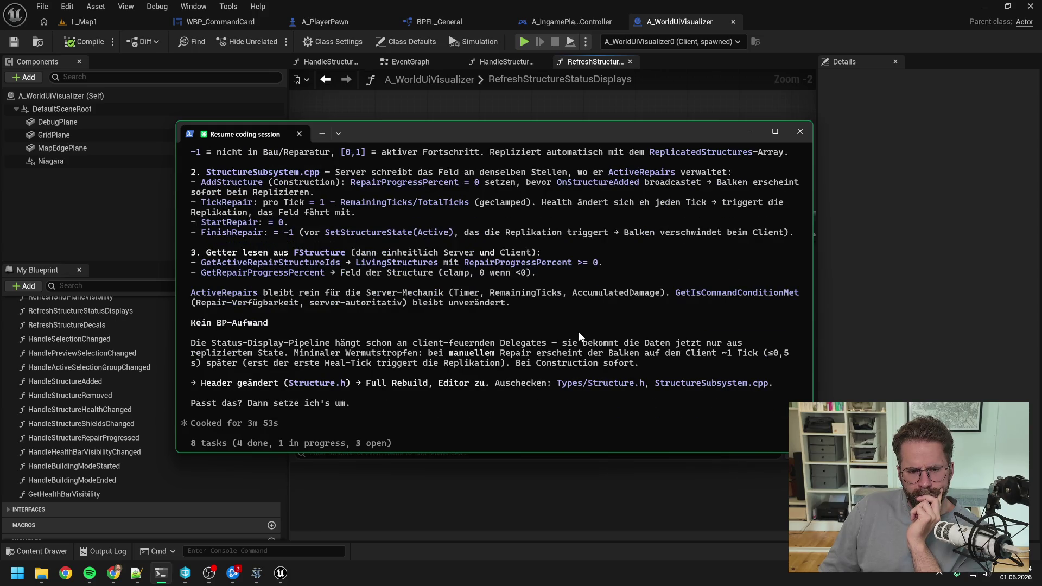
pyautogui.scroll(6, 565, 320)
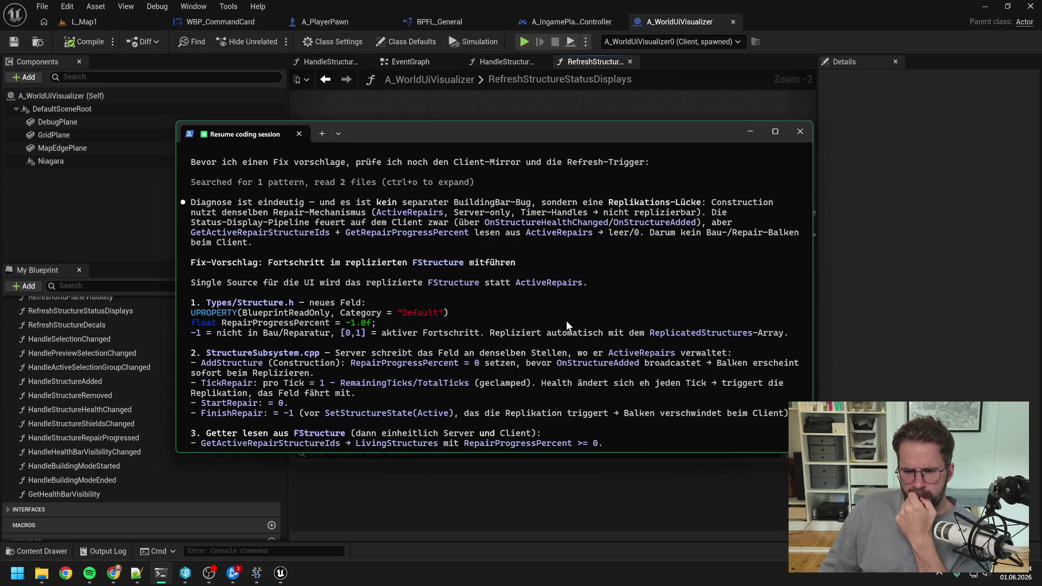
pyautogui.scroll(-10, 566, 320)
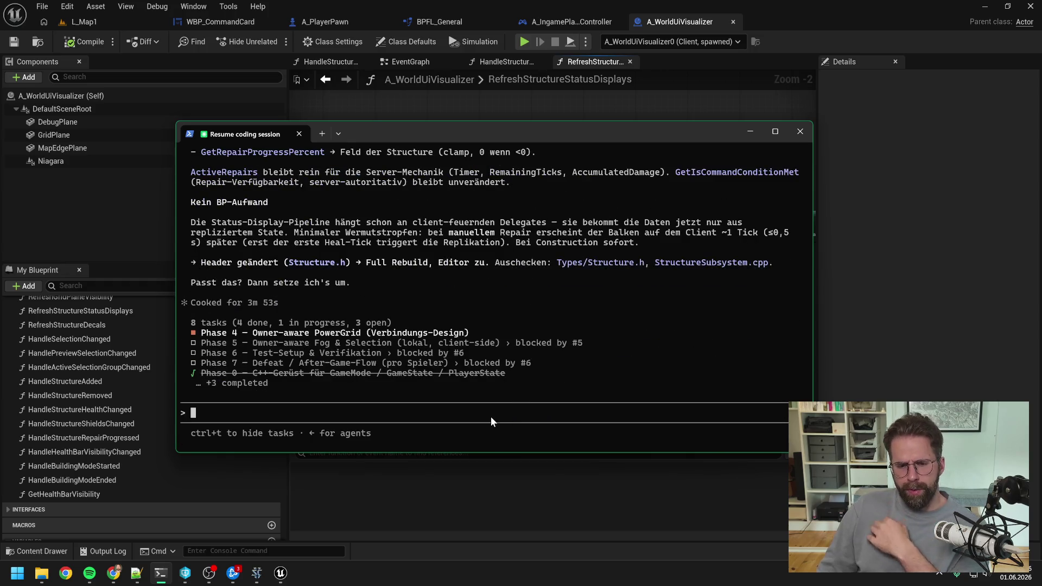
# Reply 'ok machen wir so' and accept the Structure.h and AddStructure RepairProgressPercent edits.
pyautogui.write('ok m')
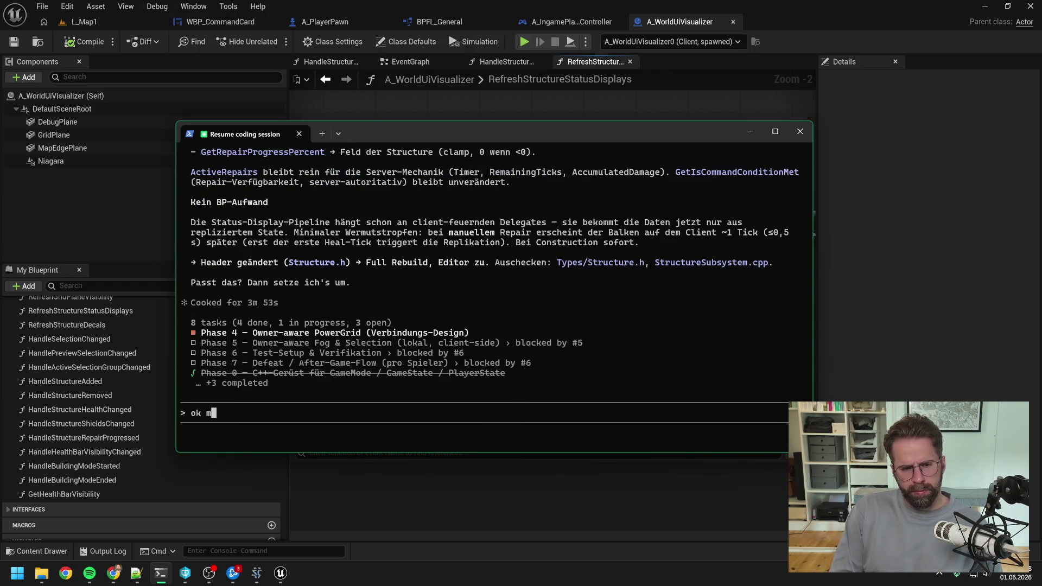
pyautogui.write('achen wir so')
pyautogui.press('Return')
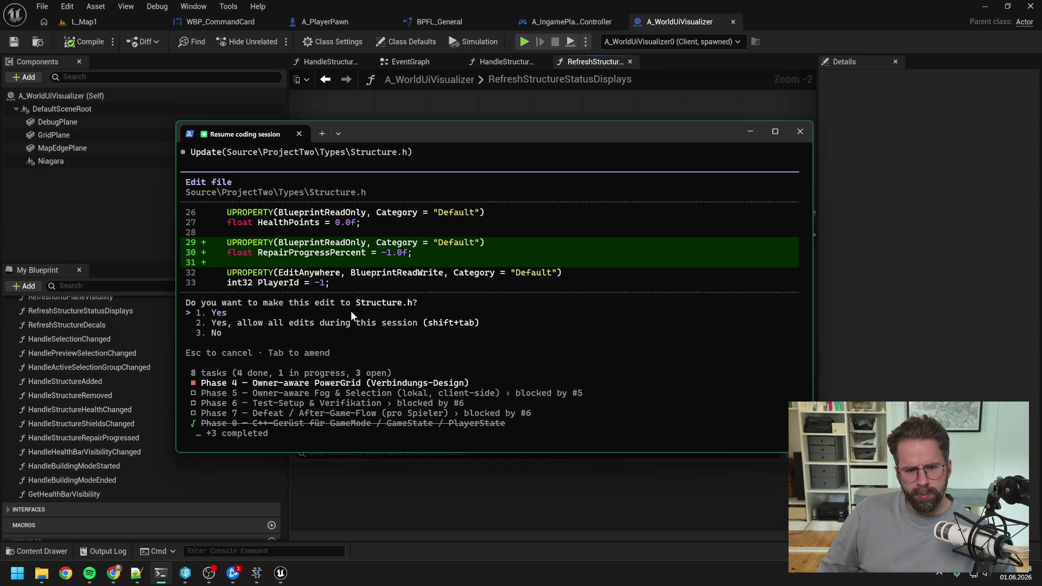
pyautogui.press('Return')
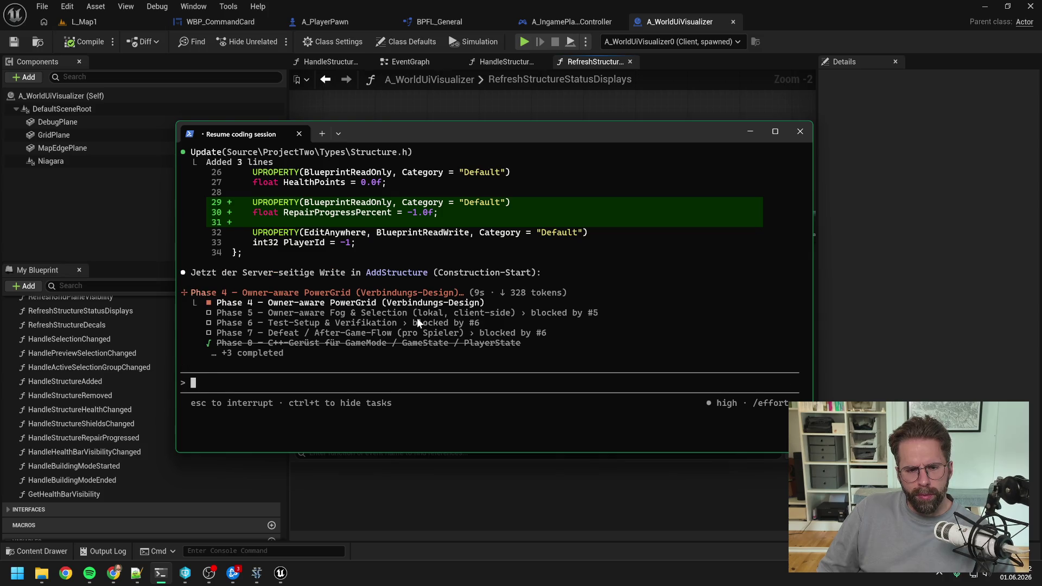
pyautogui.scroll(2, 437, 331)
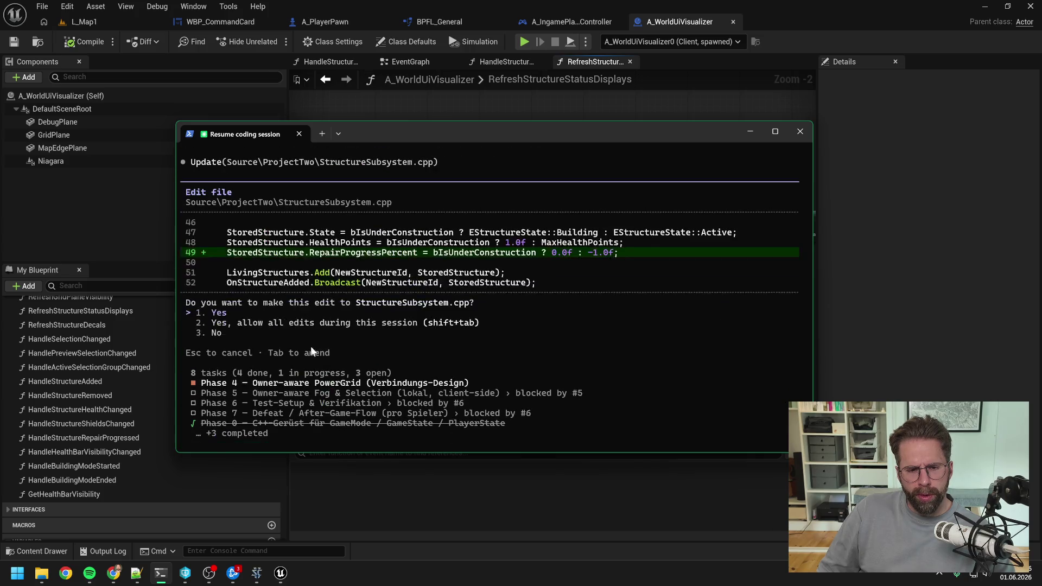
pyautogui.press('Return')
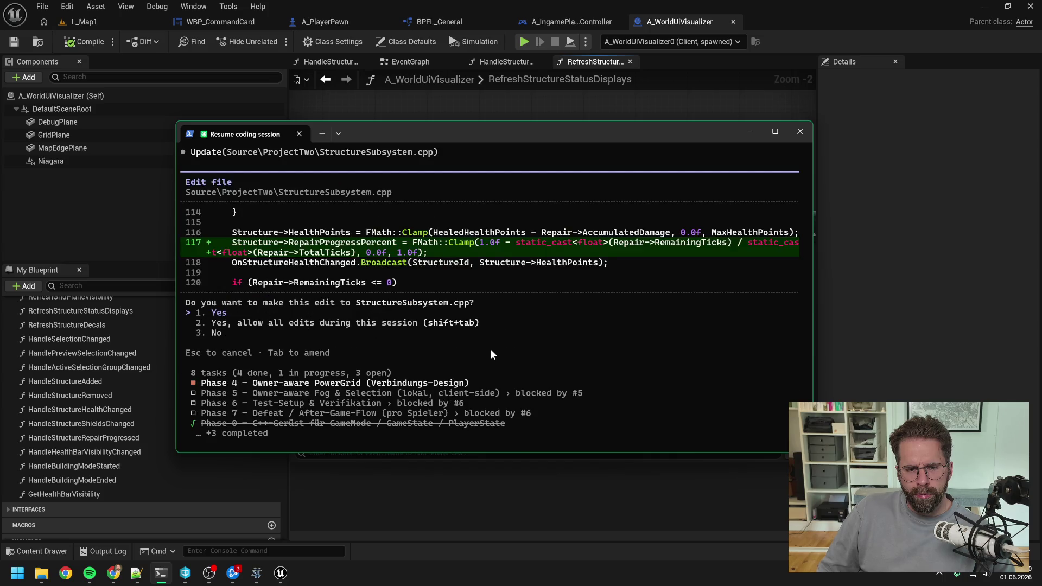
# Accept the StructureSubsystem.cpp edits: progress calculation, reset on repair end, zero at start, read from structure.
pyautogui.press('Return')
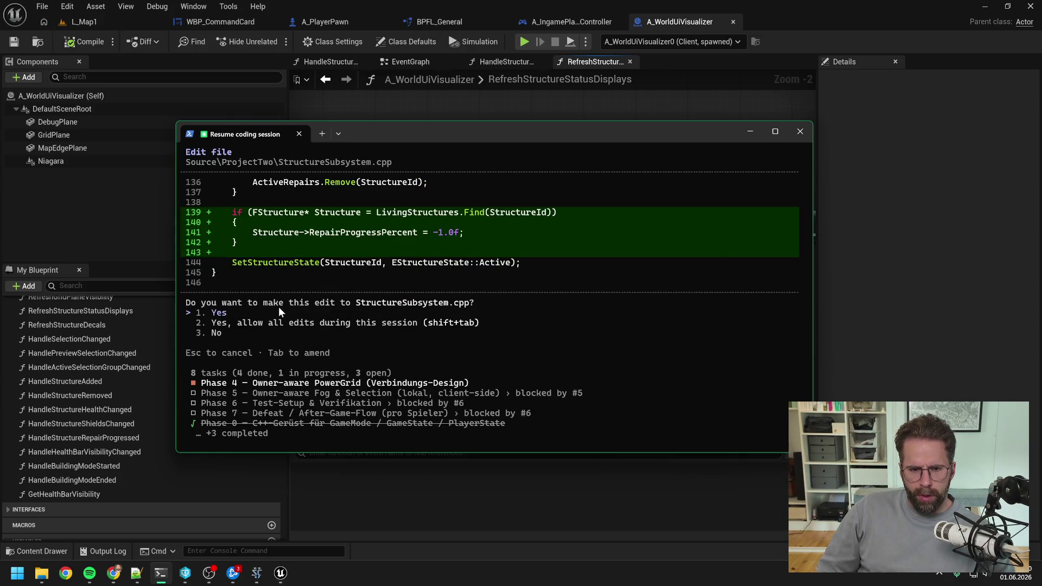
pyautogui.press('Return')
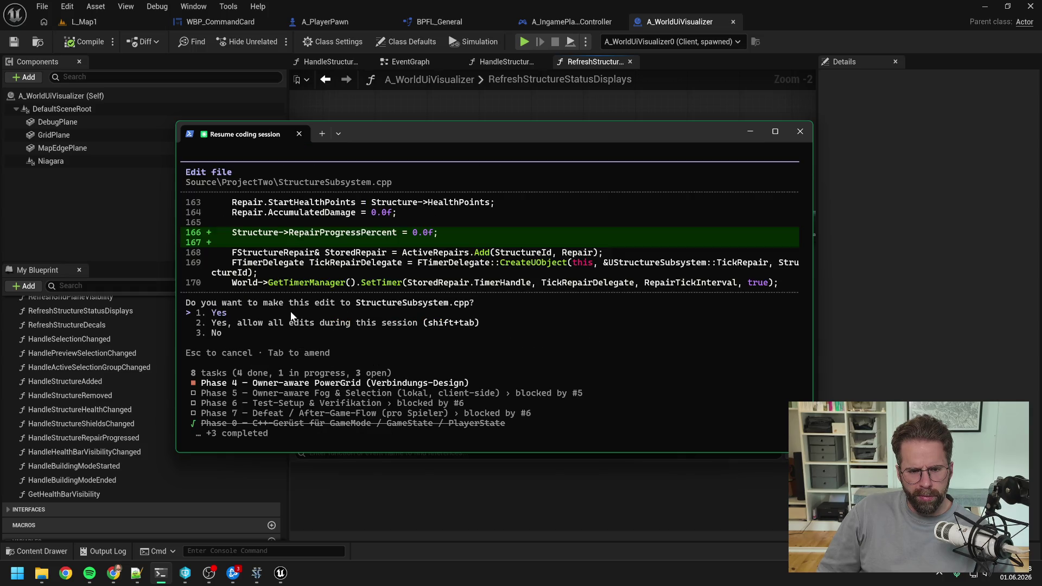
pyautogui.press('Return')
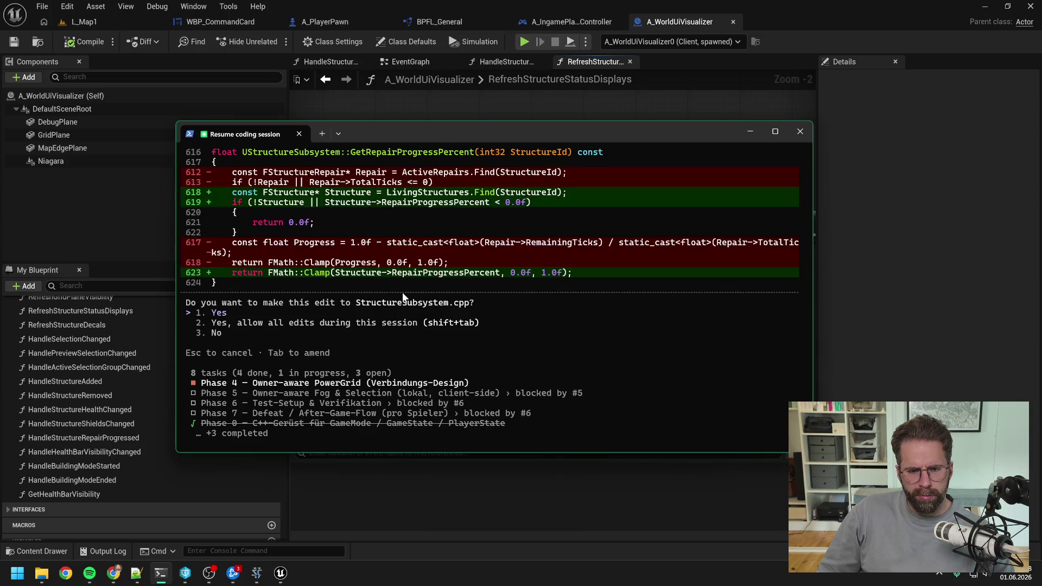
pyautogui.press('Return')
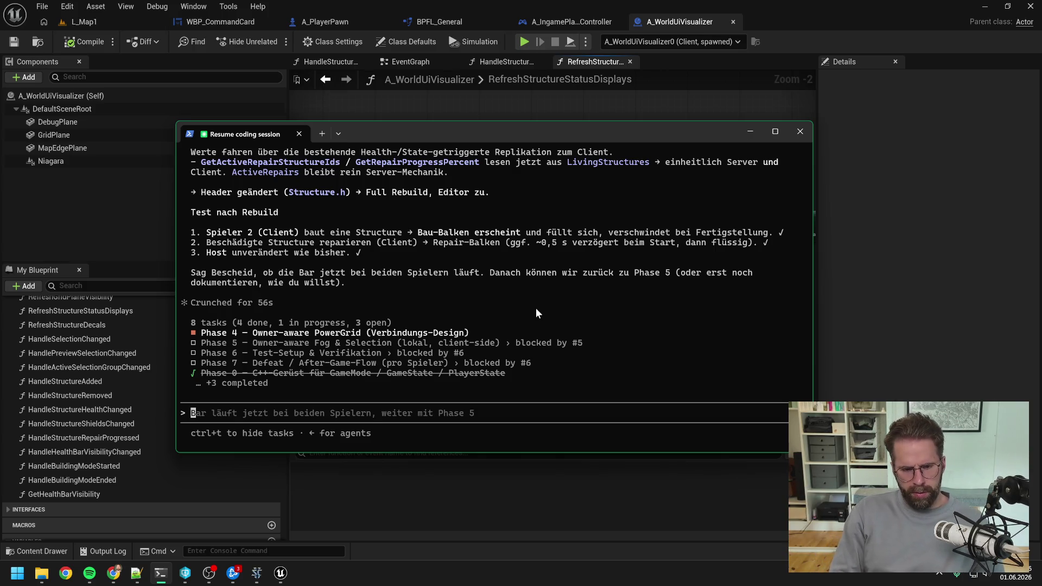
# Ask the agent in German whether UI-only repair progress belongs in FStructure, requesting alternatives.
pyautogui.write('Moment mal,')
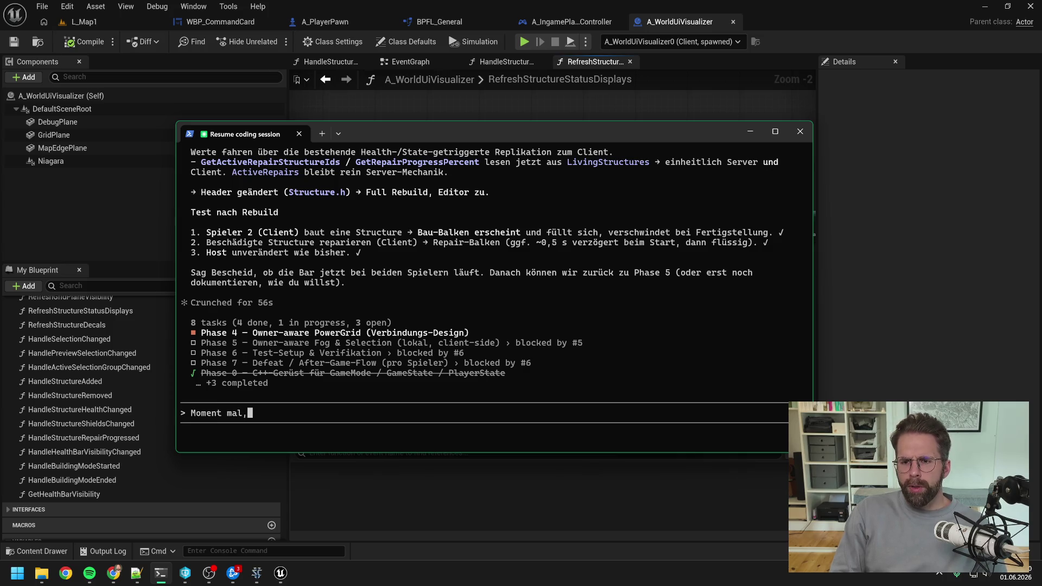
pyautogui.write(' so ri')
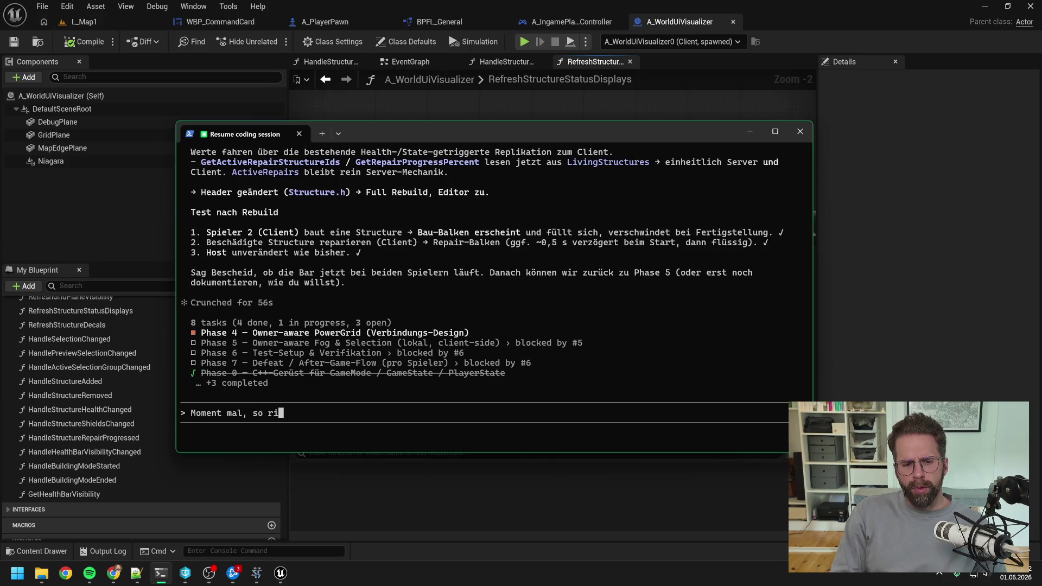
pyautogui.write('chtig sauber fühl')
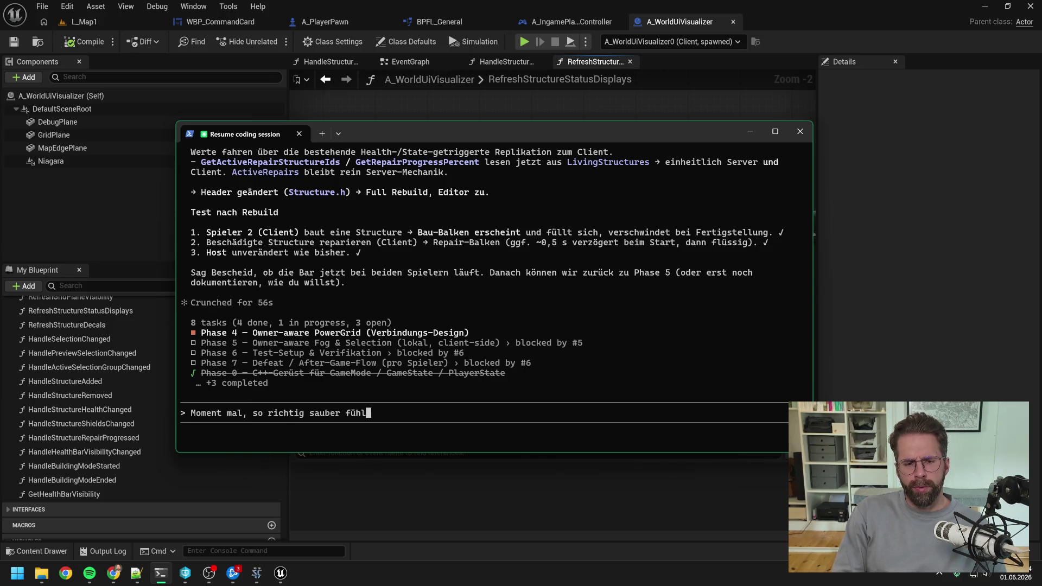
pyautogui.write('t sich da nicht an. ')
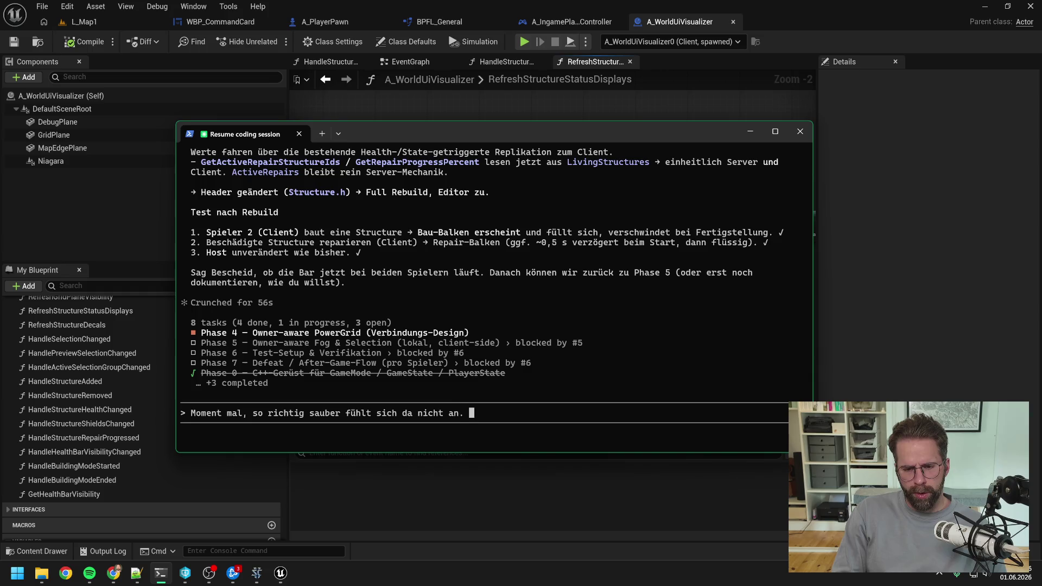
pyautogui.write('Wir haben jetz')
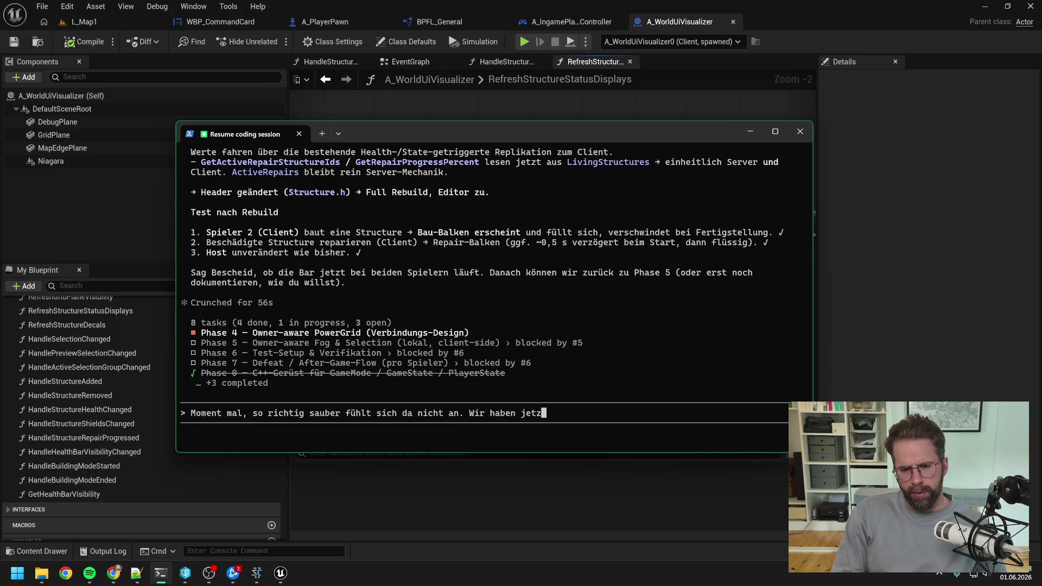
pyautogui.write('t nur fürs Ui')
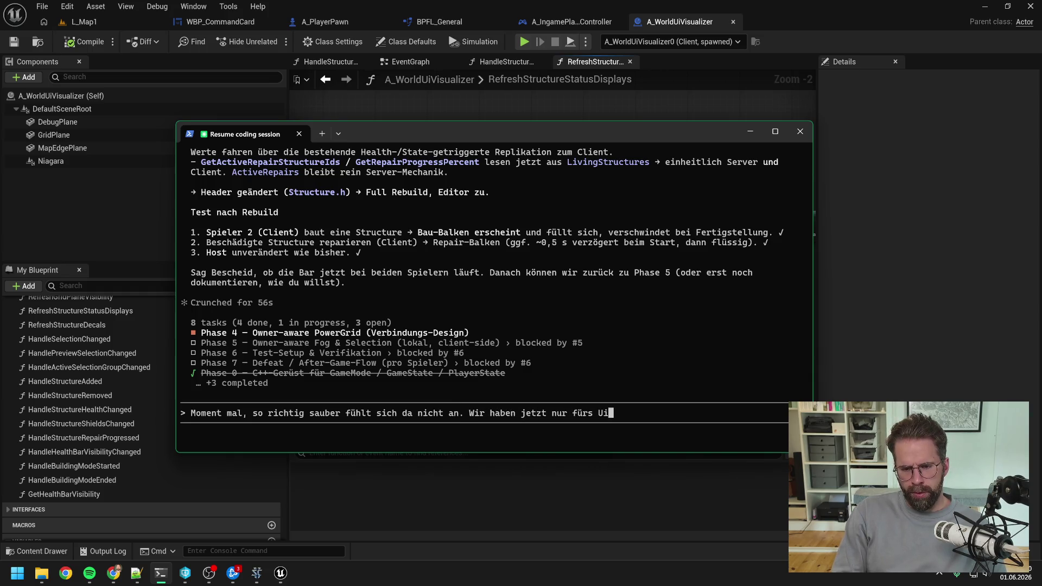
pyautogui.write(' eine Information ')
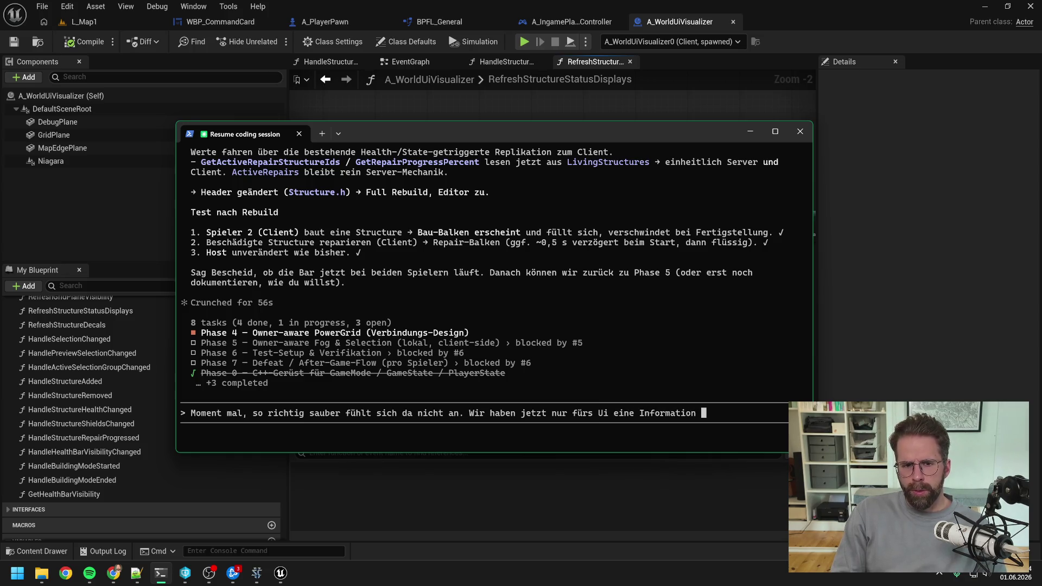
pyautogui.write('die ')
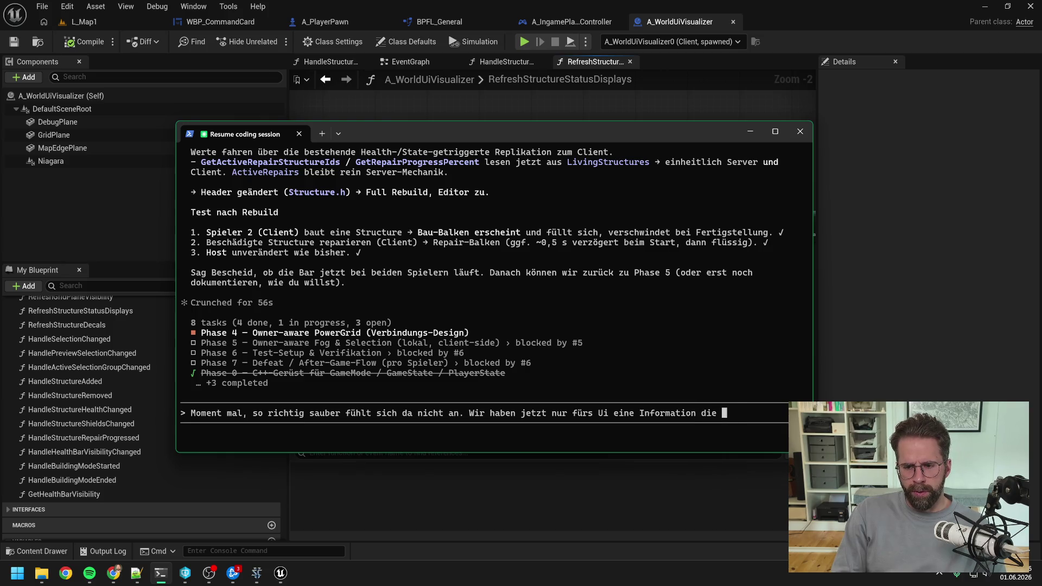
pyautogui.write('wir auch nur dort ')
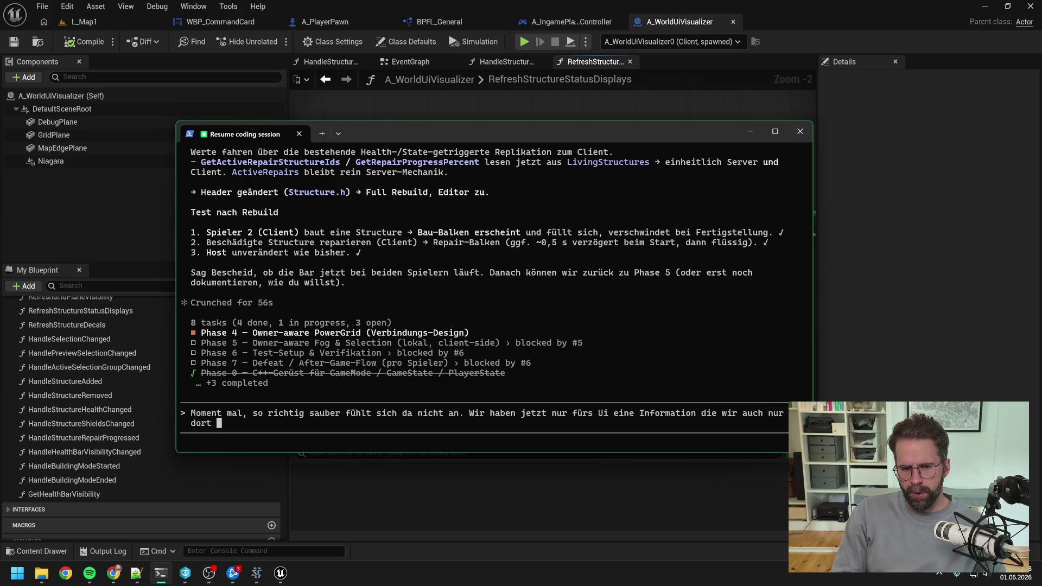
pyautogui.write('verwenden kö')
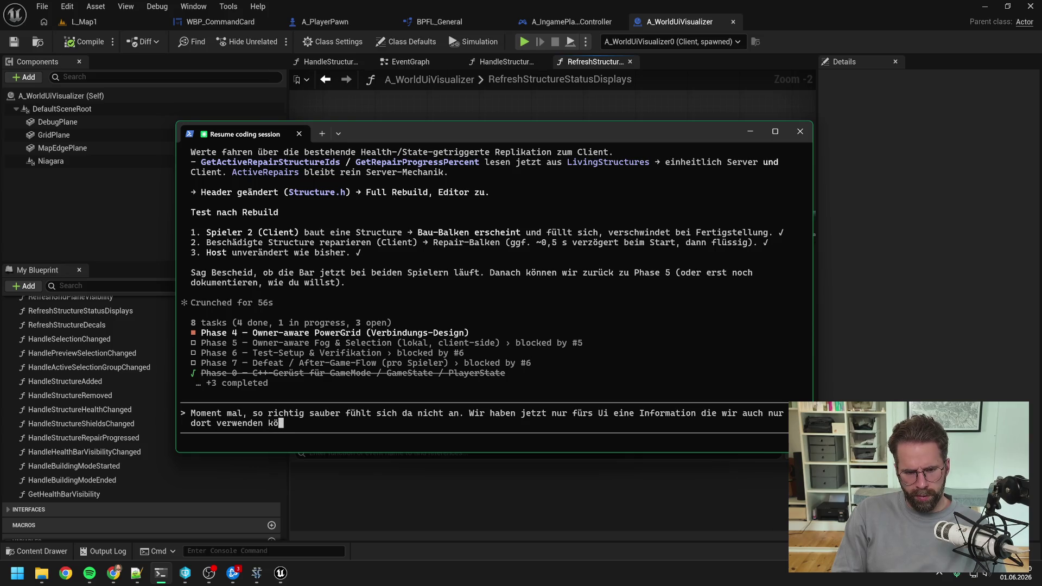
pyautogui.write('nnen')
pyautogui.write(', ')
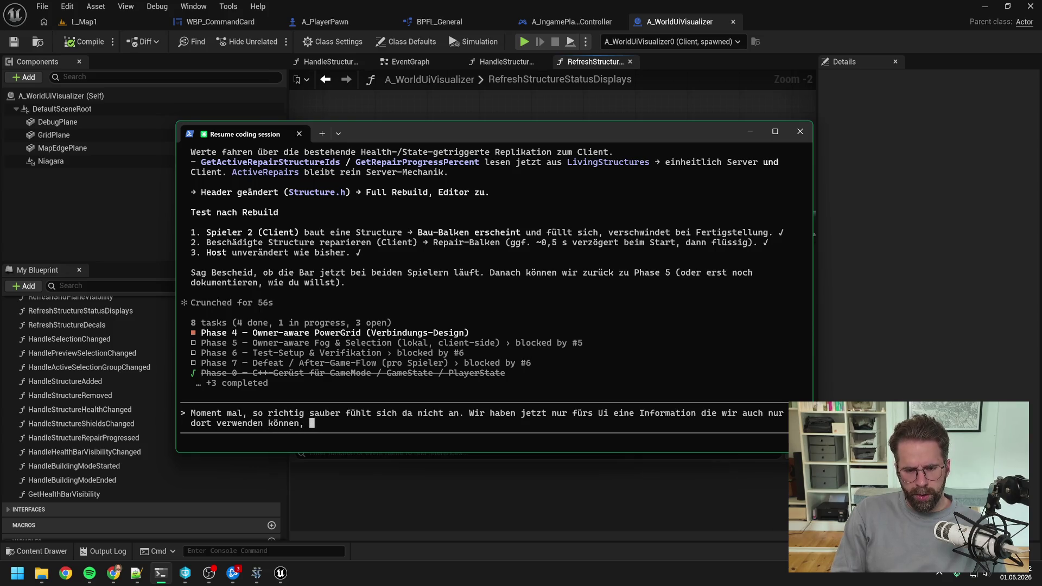
pyautogui.write('ins FSt')
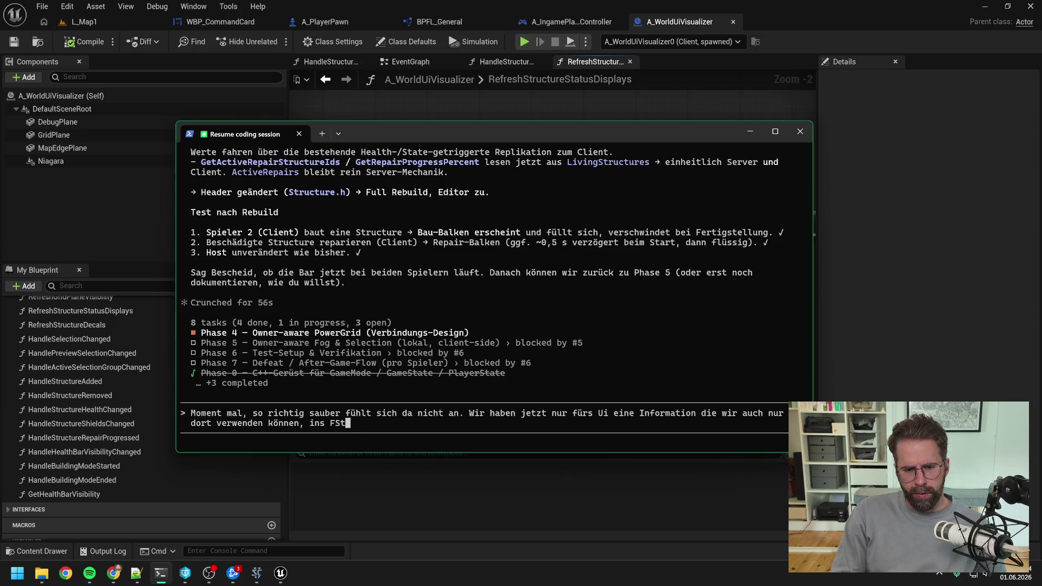
pyautogui.write('ructure geleg')
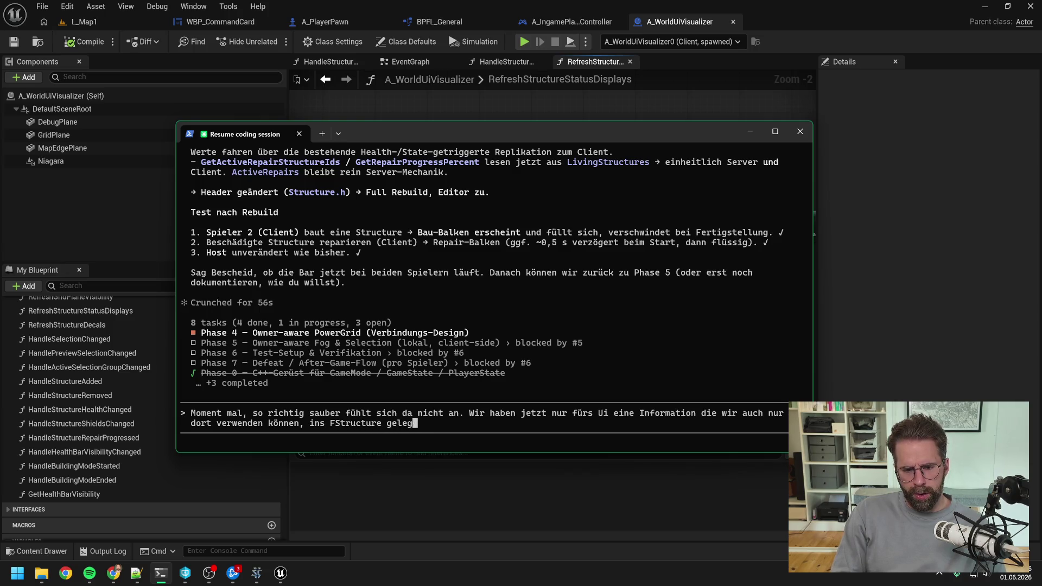
pyautogui.write('t. Ist dass')
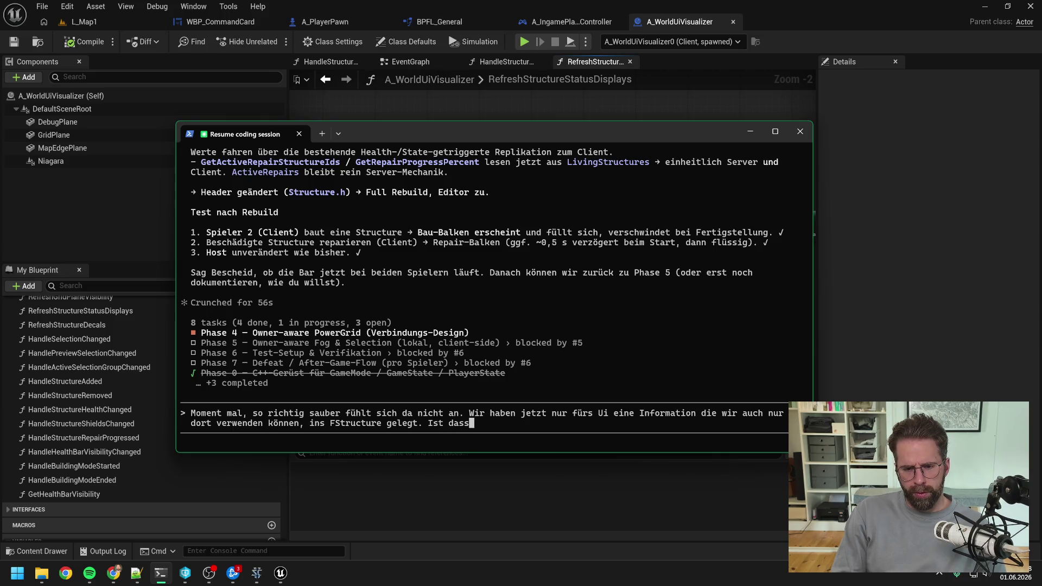
pyautogui.press('BackSpace')
pyautogui.write(' wirklich so sinnvoll, was w')
pyautogui.write('ären')
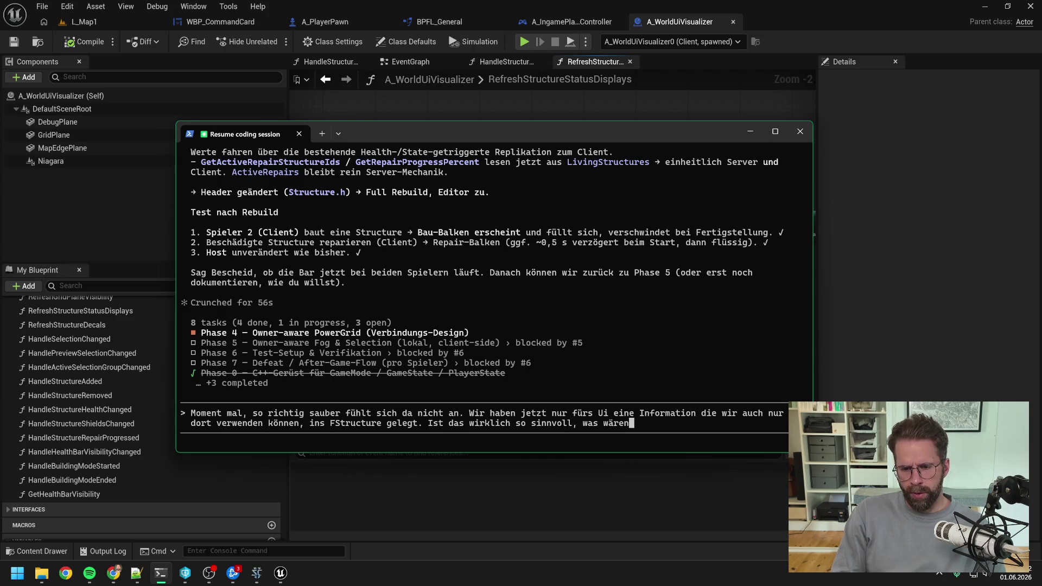
pyautogui.write(' alte')
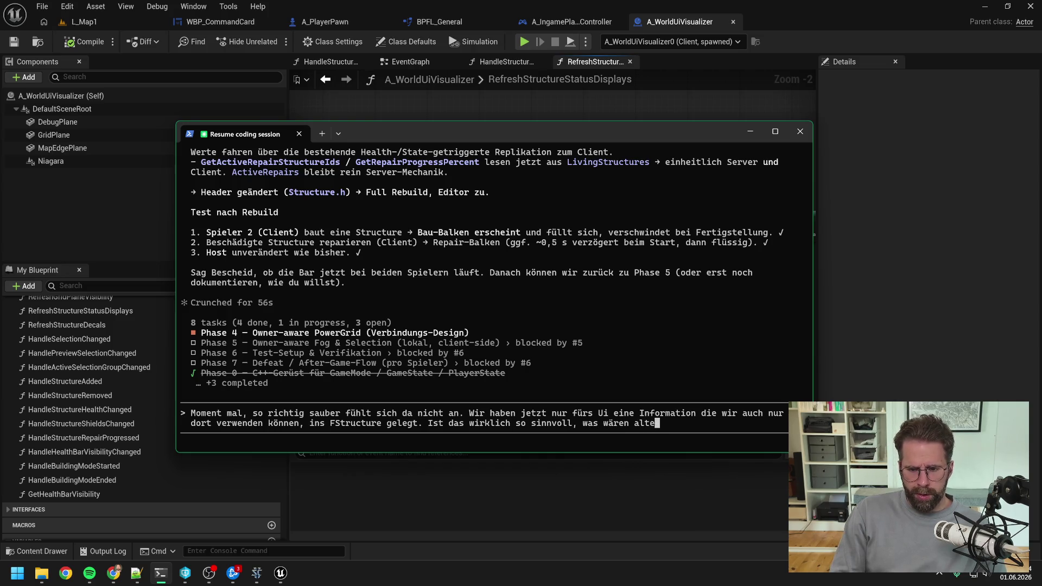
pyautogui.write('rnative Ansätze?')
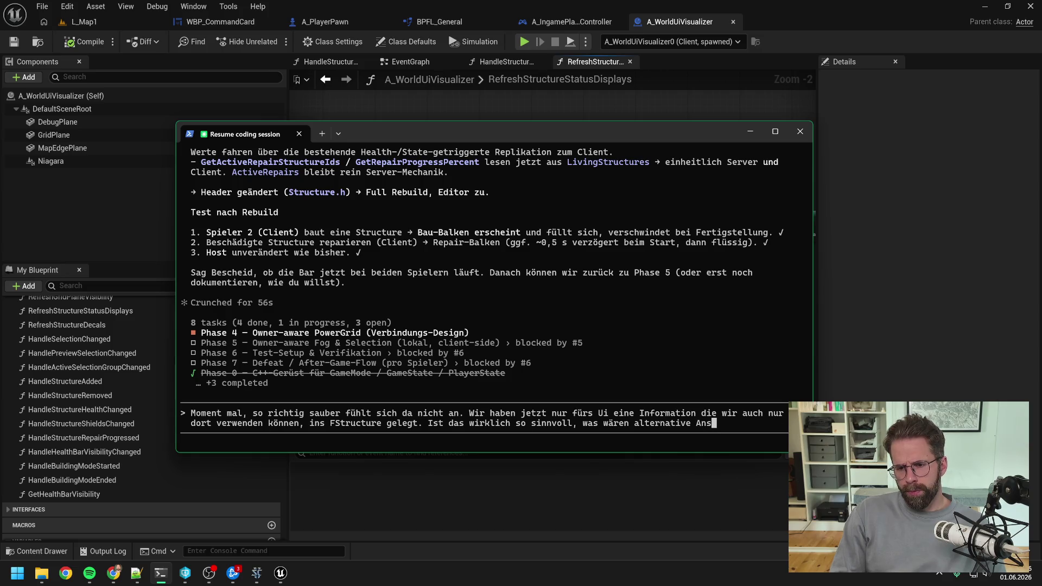
pyautogui.press('Return')
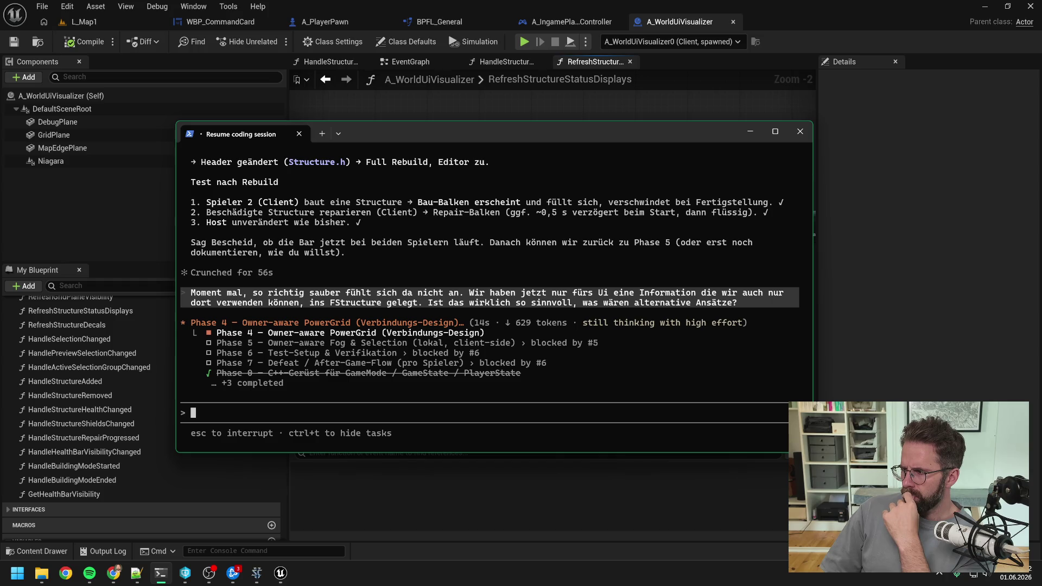
pyautogui.hotkey('alt', 'Tab')
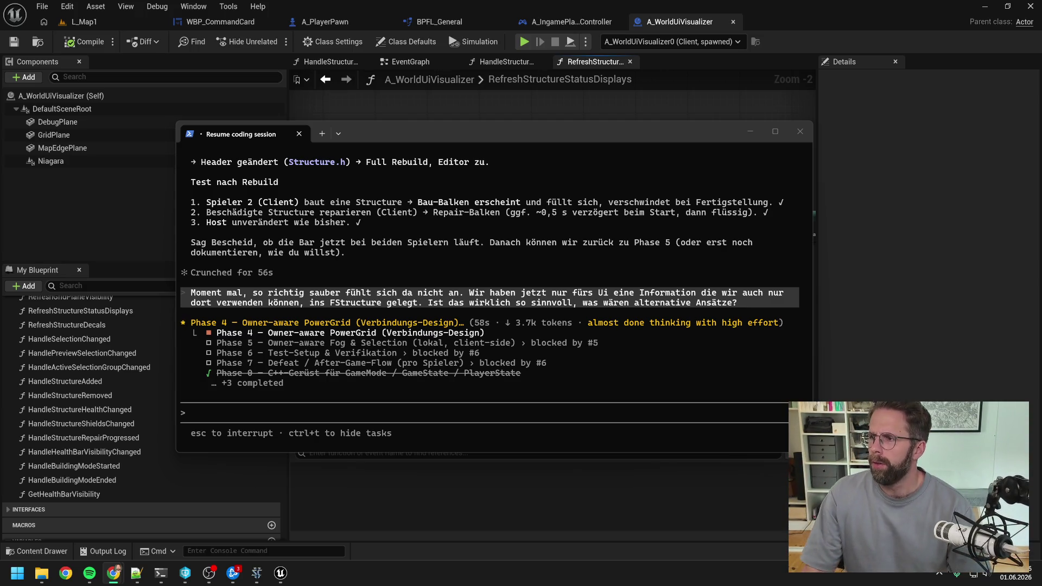
pyautogui.click(136, 572)
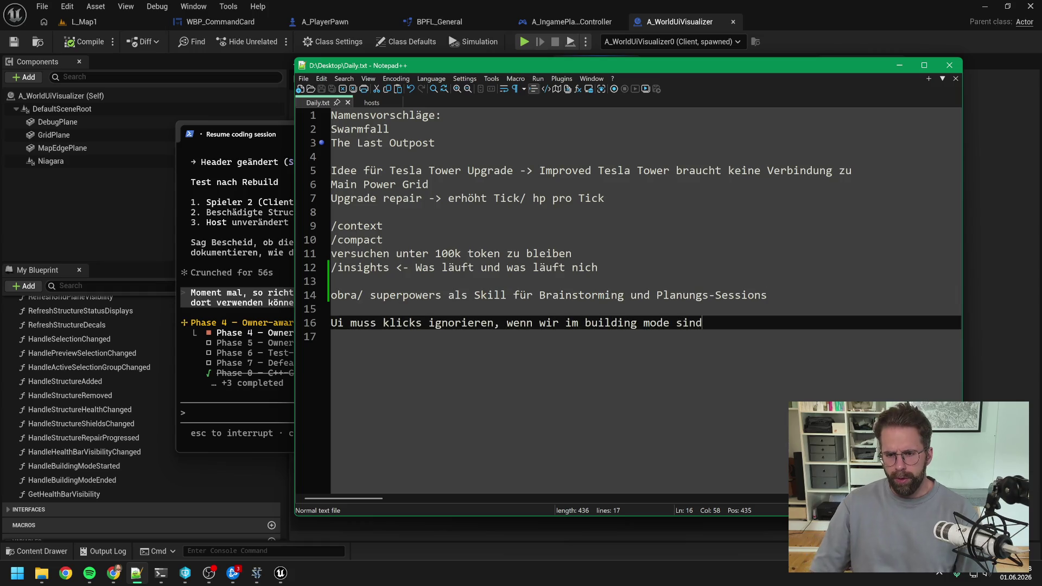
# Add the line 'Started building multiplayer architecture.' to Daily.txt.
pyautogui.press('Return')
pyautogui.press('Return')
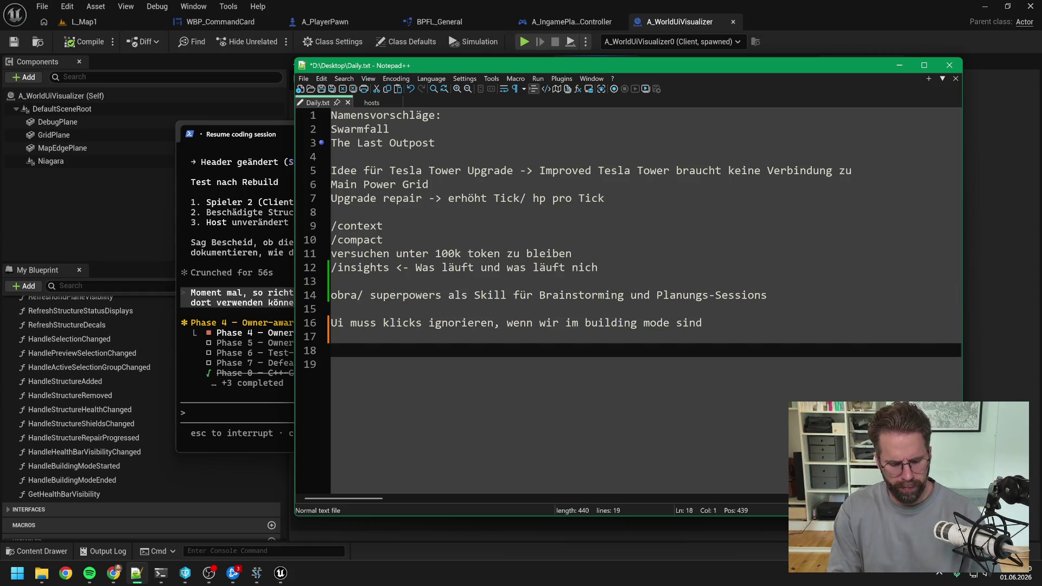
pyautogui.write('Built ')
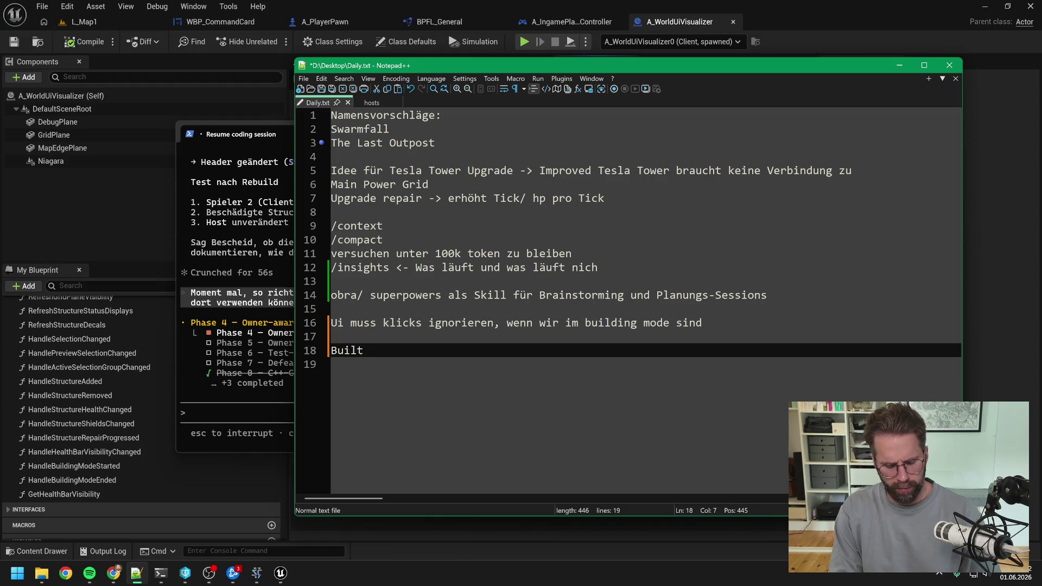
pyautogui.write('m')
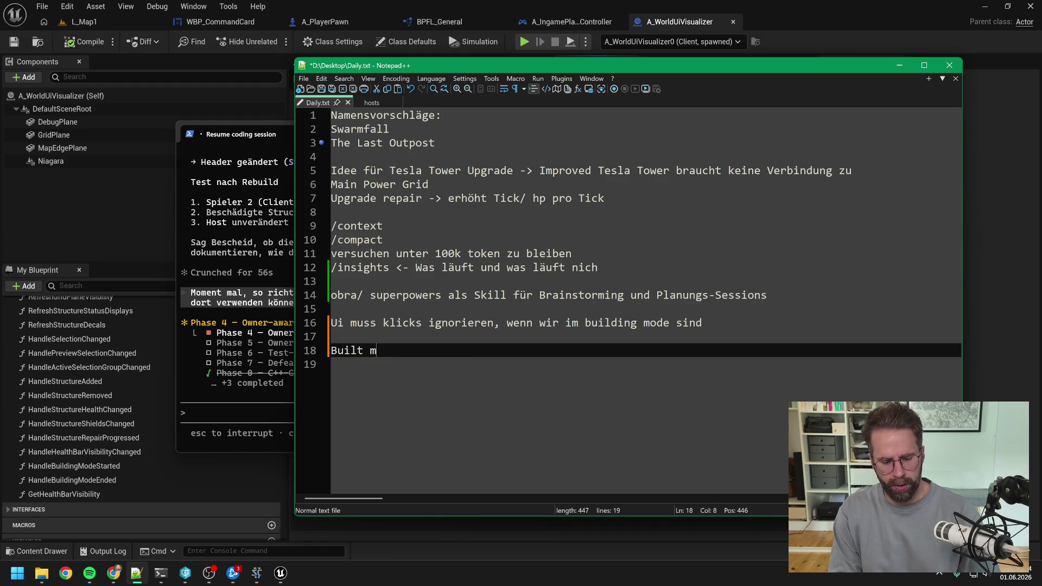
pyautogui.press('BackSpace')
pyautogui.press('BackSpace')
pyautogui.press('BackSpace')
pyautogui.press('BackSpace')
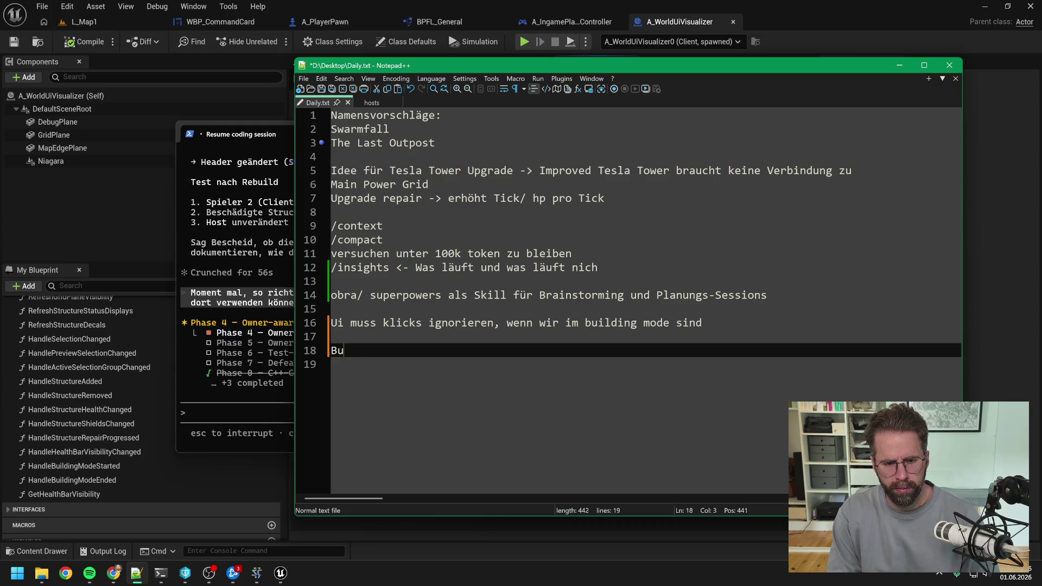
pyautogui.write('Startz')
pyautogui.press('BackSpace')
pyautogui.write('ed')
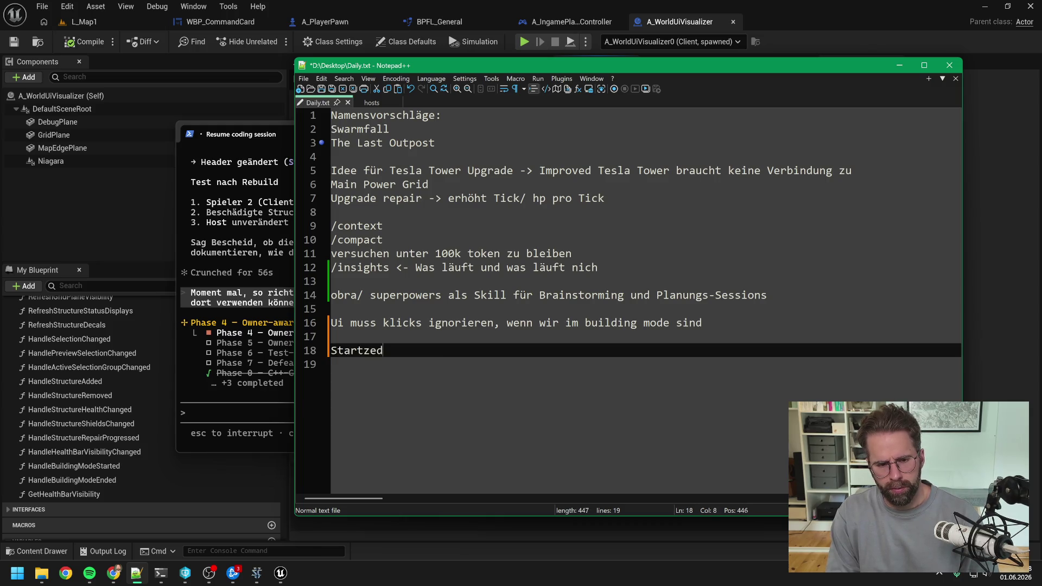
pyautogui.press('BackSpace')
pyautogui.press('BackSpace')
pyautogui.press('BackSpace')
pyautogui.write('ed building mu')
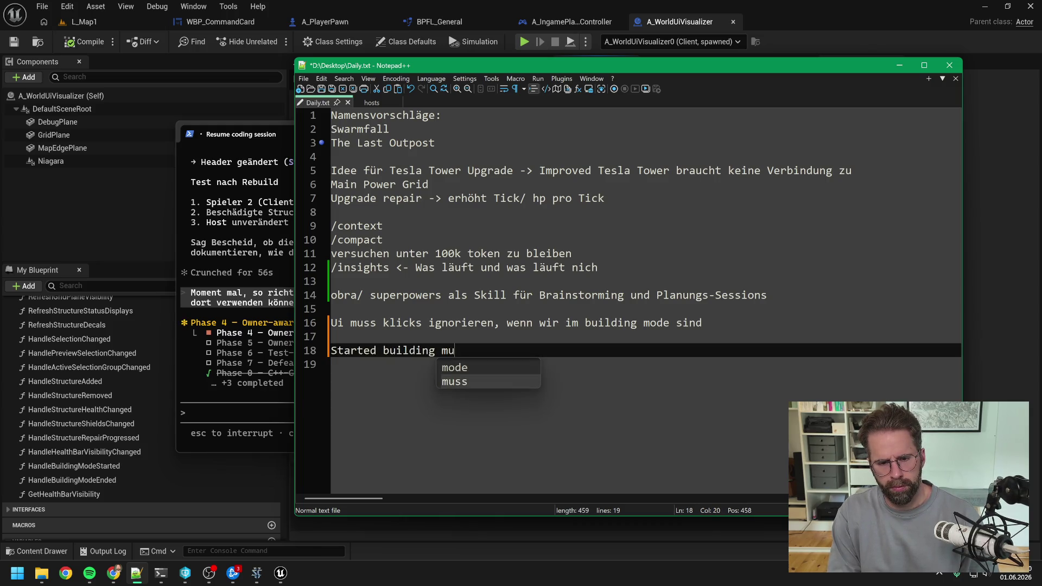
pyautogui.write('ltiplayer c')
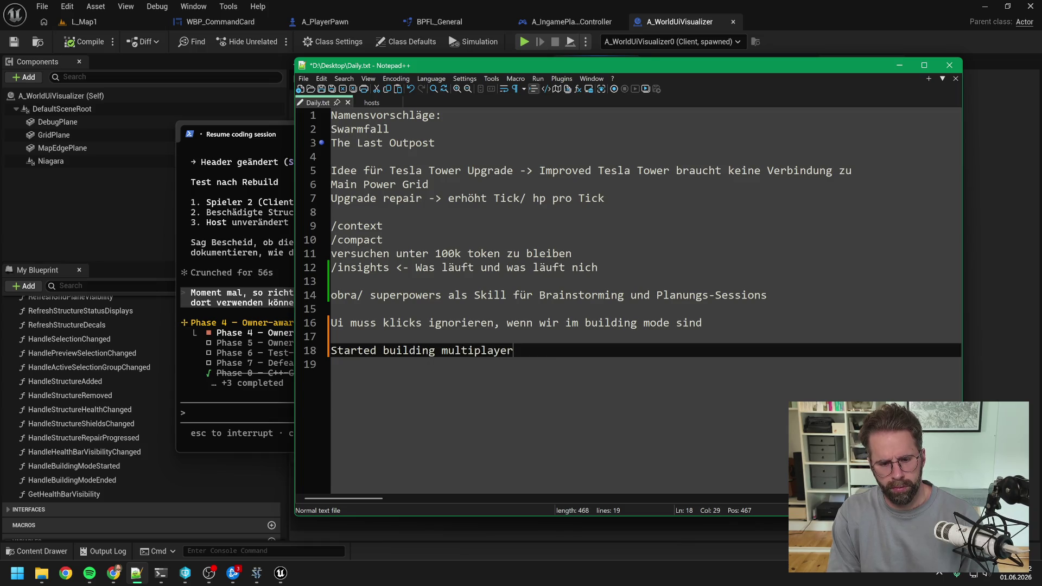
pyautogui.press('BackSpace')
pyautogui.write('archite')
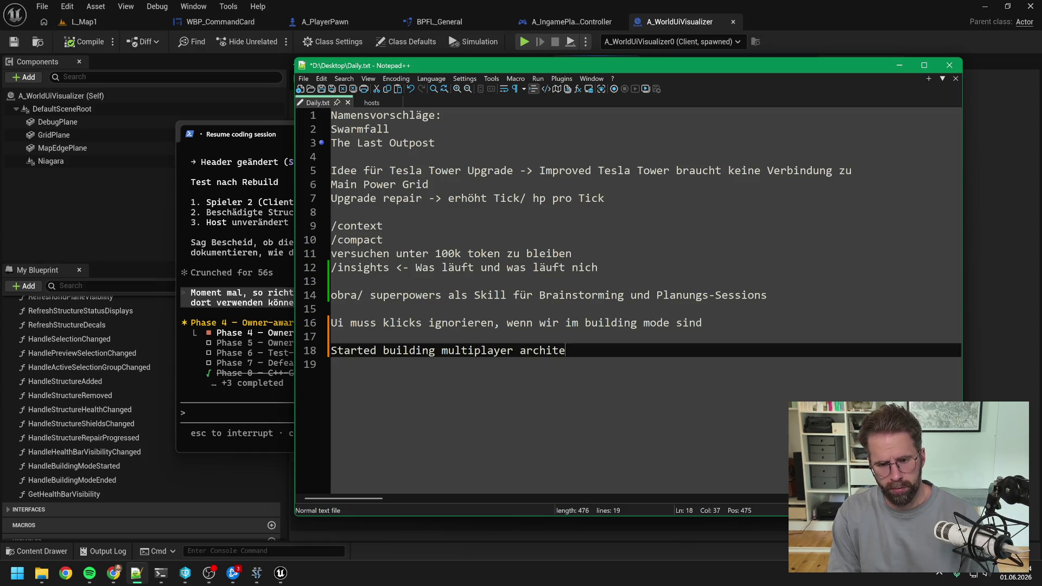
pyautogui.write('cture.')
# Add the line 'Several player can now spawn with several Main Halls on the map.'.
pyautogui.press('Return')
pyautogui.write('Se')
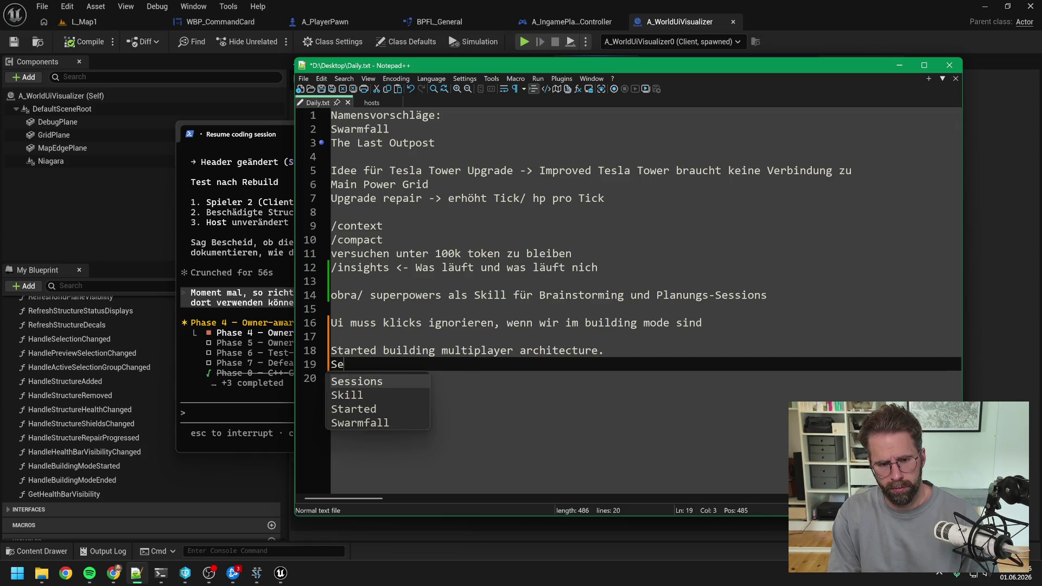
pyautogui.write('verals play')
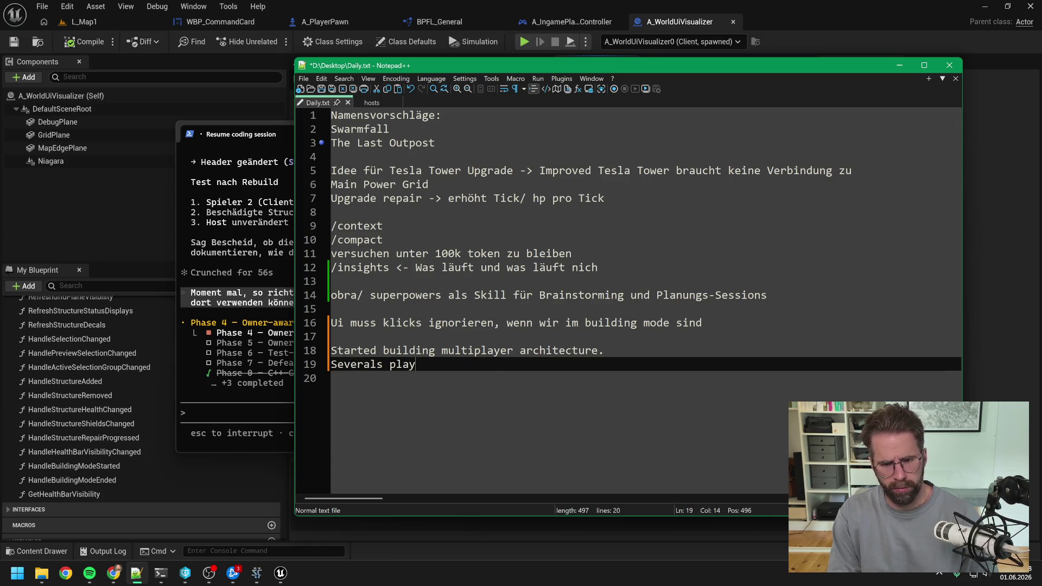
pyautogui.press('BackSpace')
pyautogui.press('BackSpace')
pyautogui.press('BackSpace')
pyautogui.write('player ')
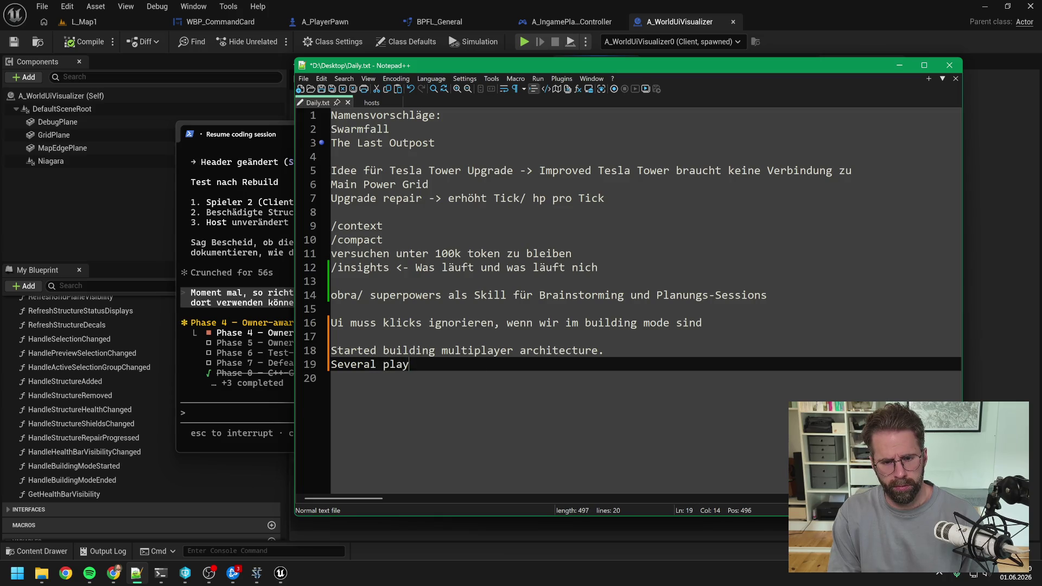
pyautogui.write('can now s')
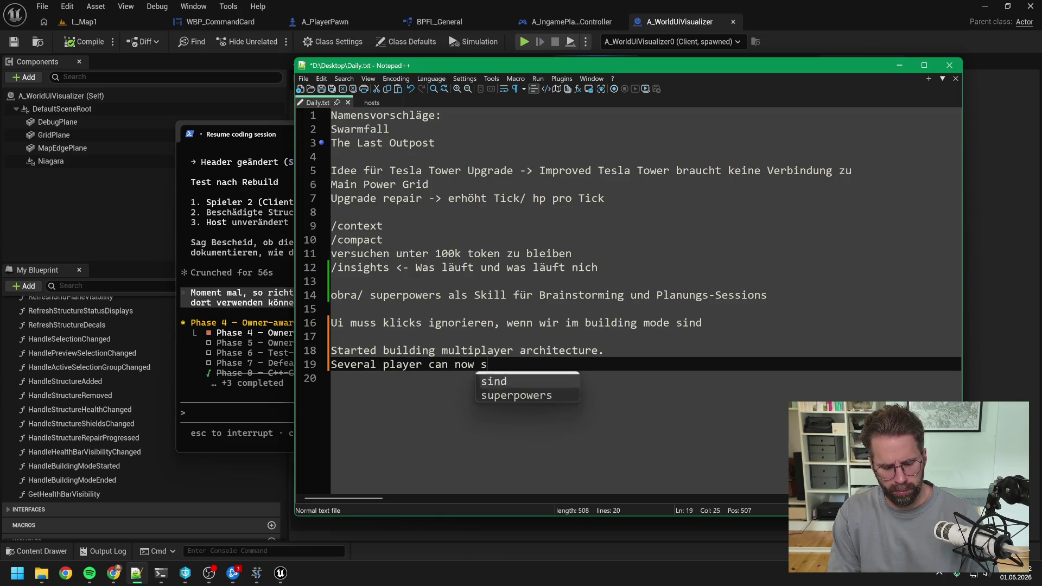
pyautogui.write('pawn with sev')
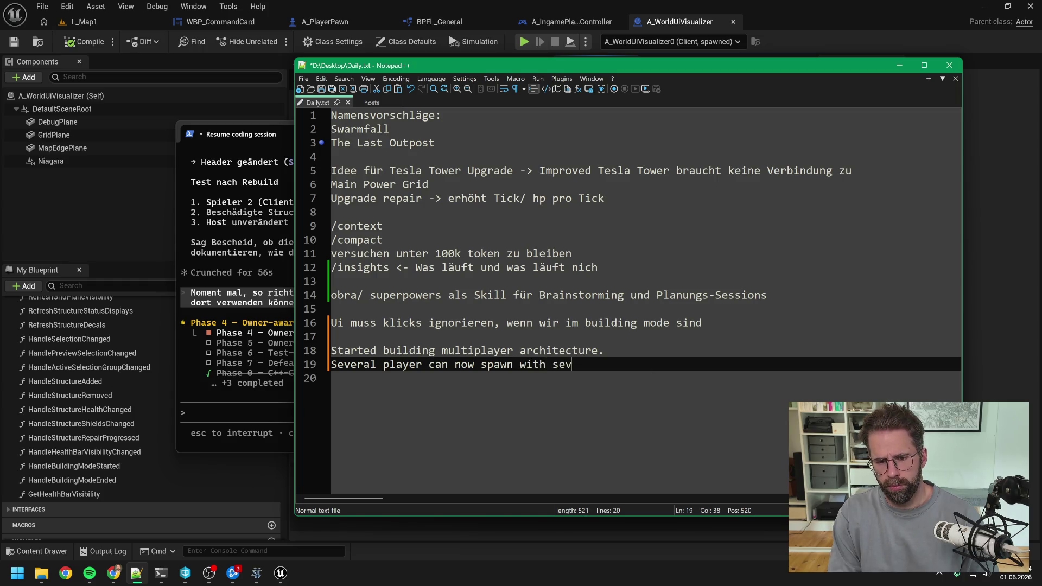
pyautogui.write('eral MainHalls')
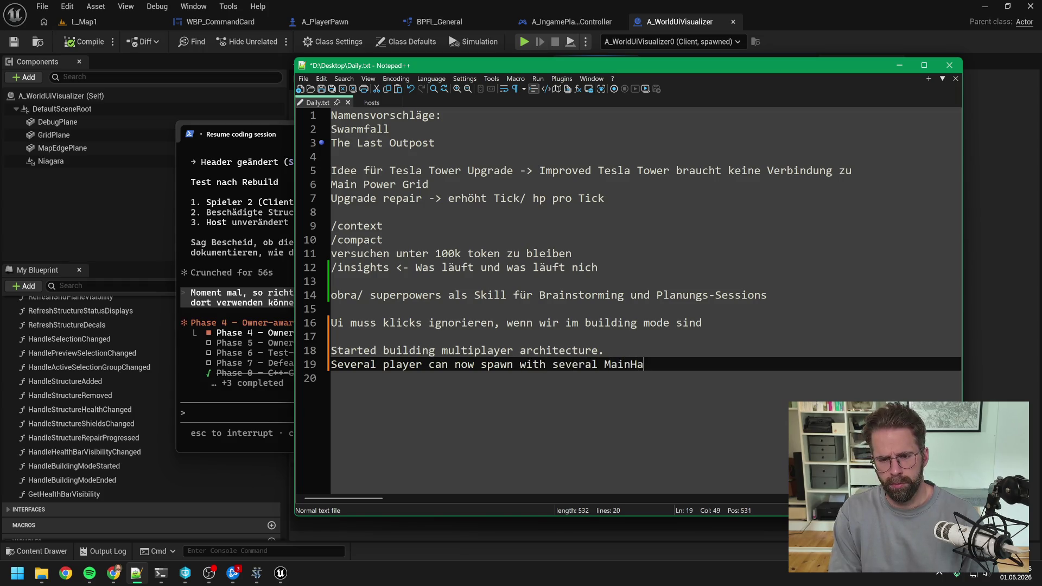
pyautogui.press('BackSpace')
pyautogui.press('BackSpace')
pyautogui.press('BackSpace')
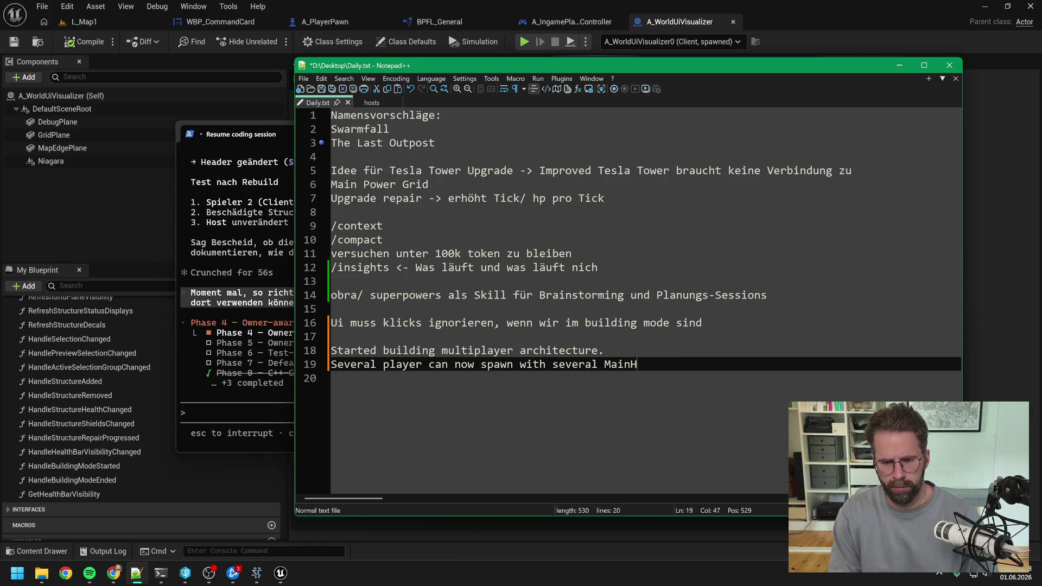
pyautogui.write('Halls on the m')
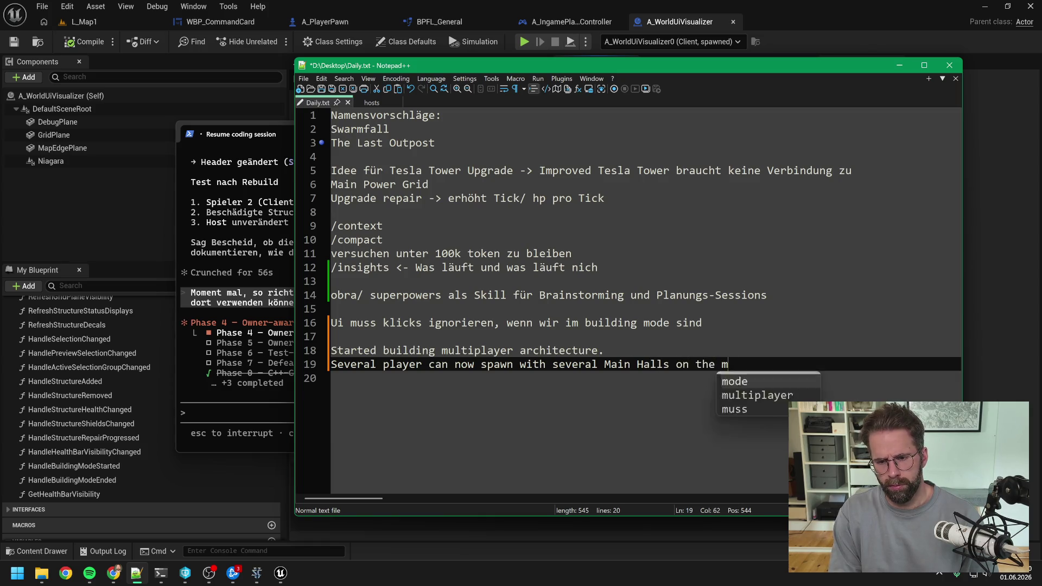
pyautogui.write('ap.')
pyautogui.press('Return')
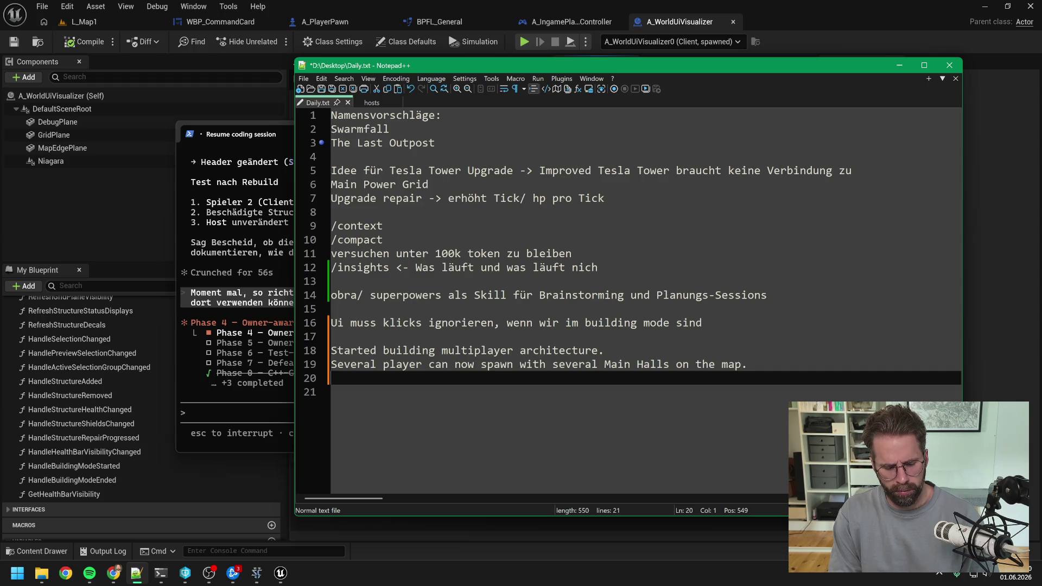
# Note 'Structures are now owned by specific players and you can only control your own structures.'.
pyautogui.write('Str')
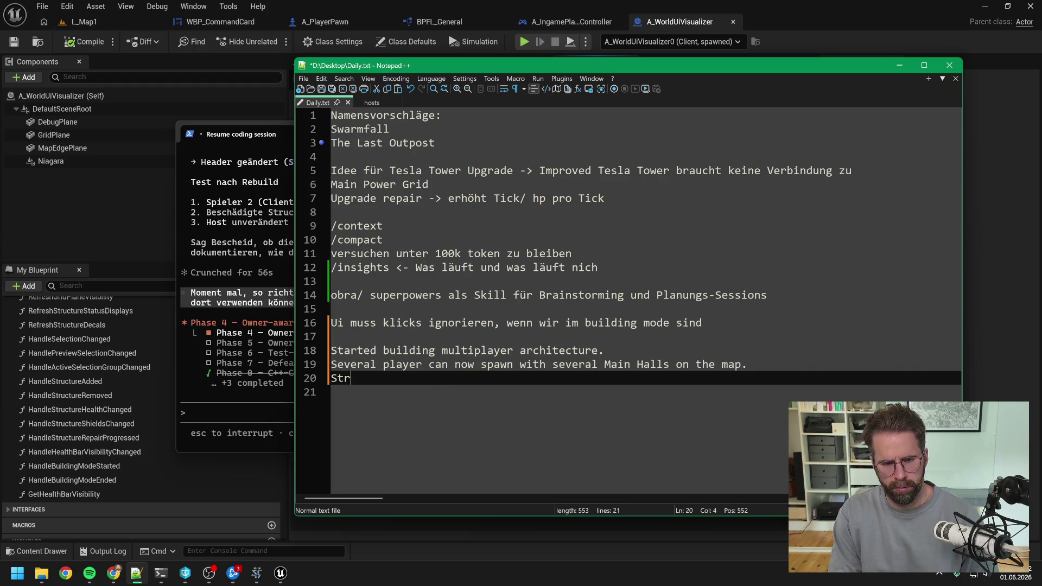
pyautogui.write('uctures are now owned ')
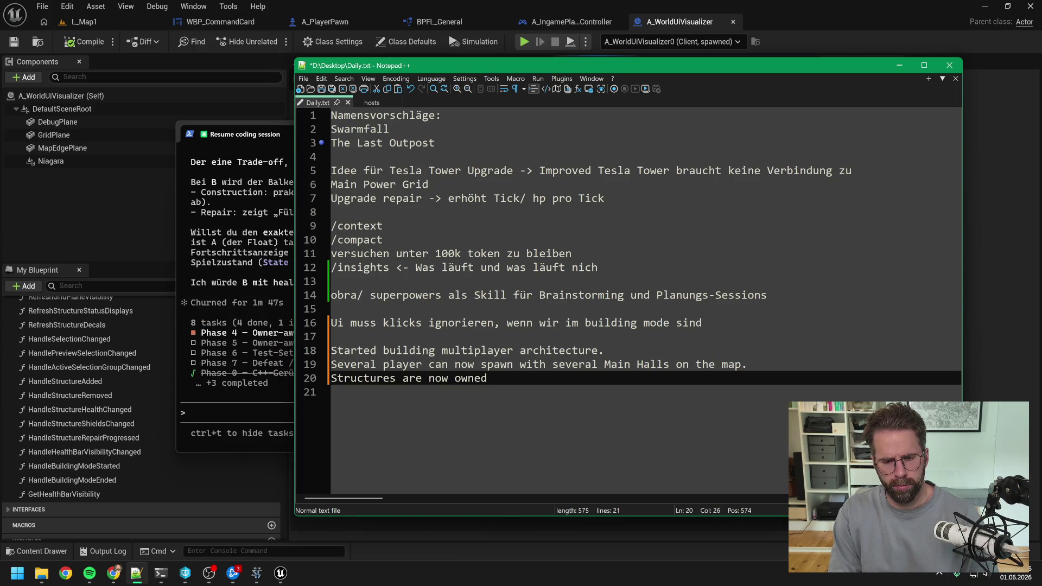
pyautogui.write('by spe')
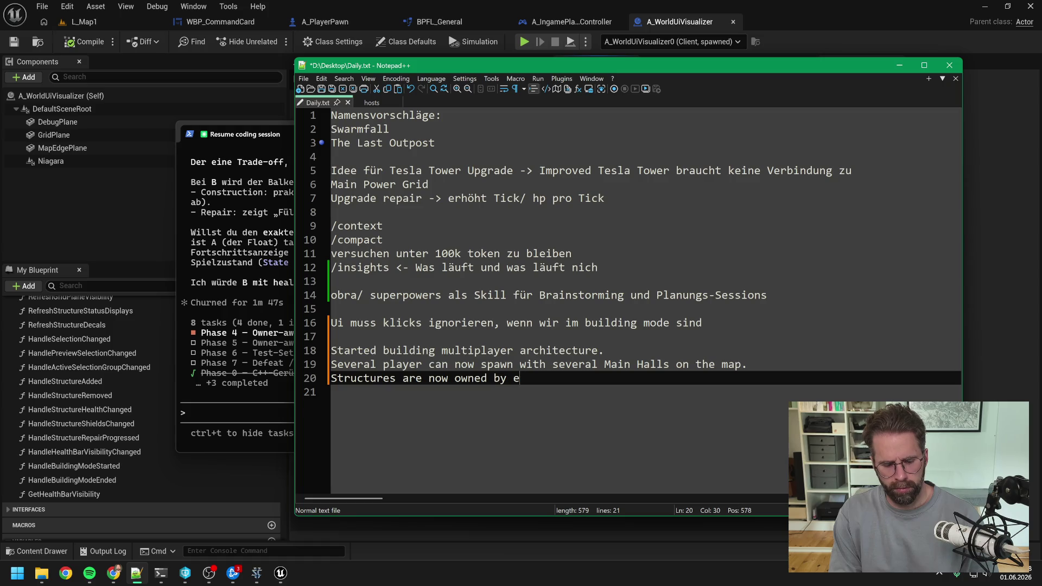
pyautogui.write('cif')
pyautogui.press('BackSpace')
pyautogui.press('BackSpace')
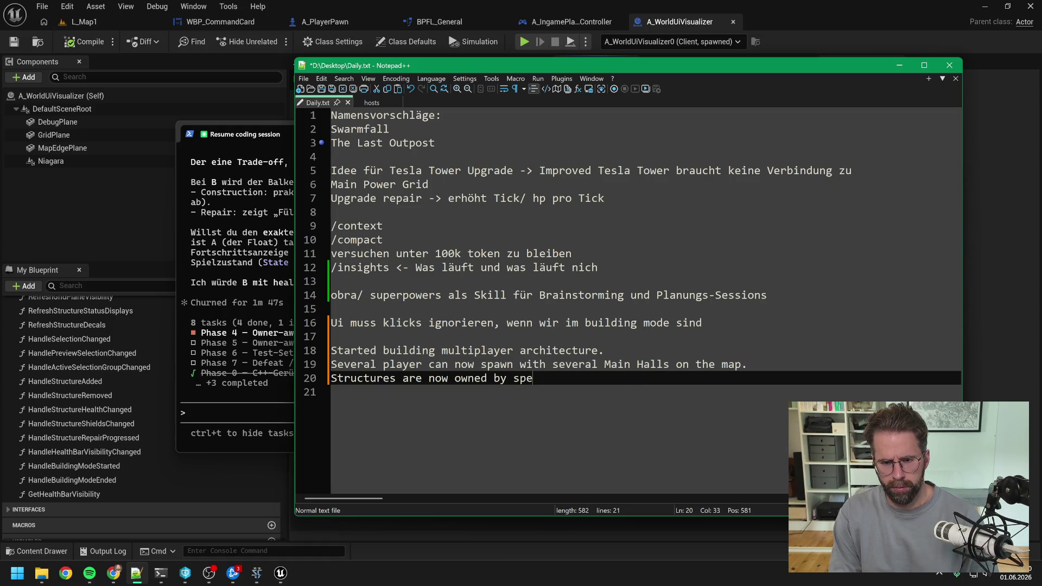
pyautogui.write('cific player')
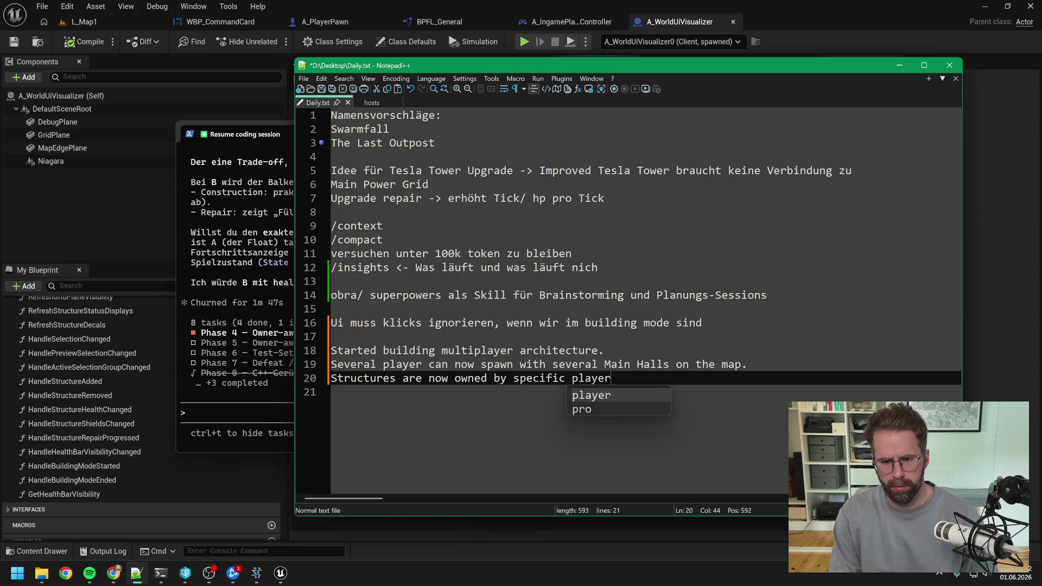
pyautogui.write('s and you ')
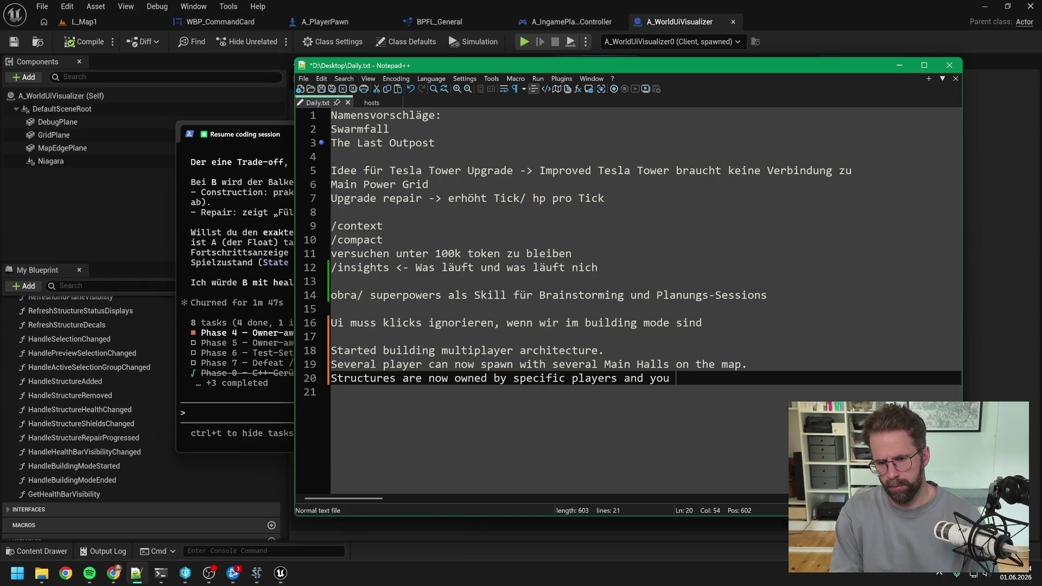
pyautogui.write('can only ')
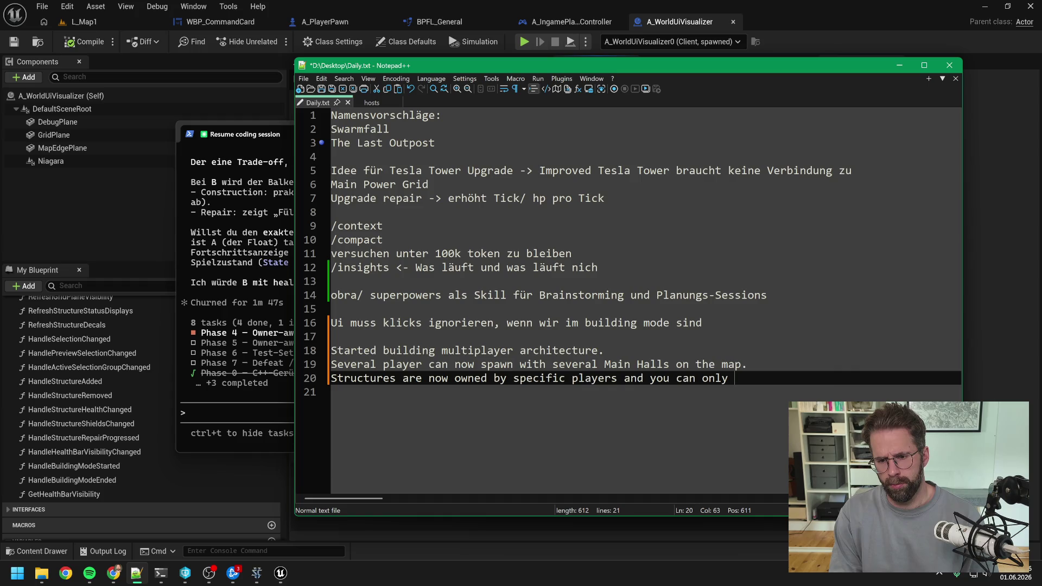
pyautogui.write('control your ow')
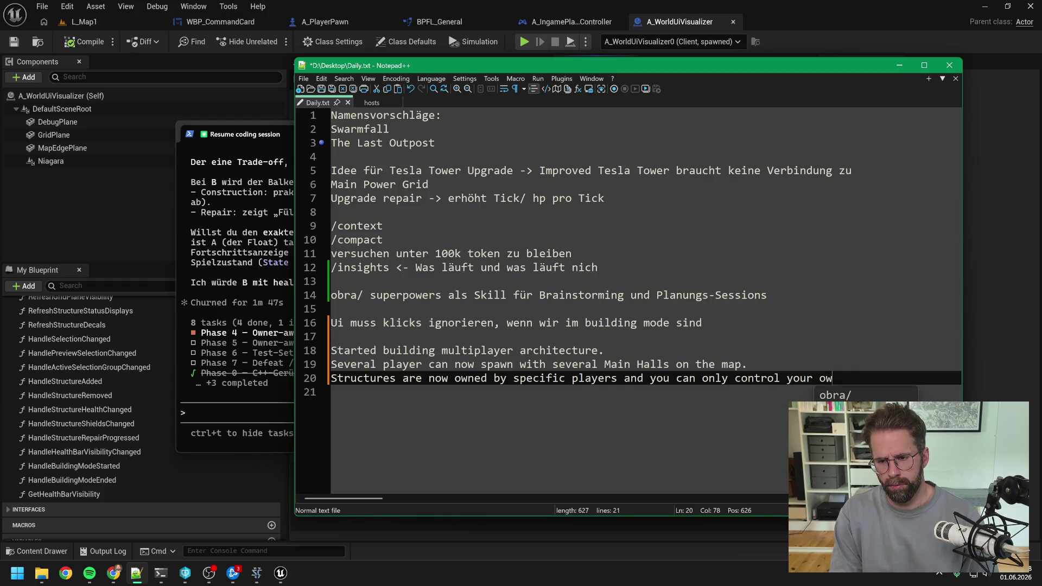
pyautogui.write('n structures')
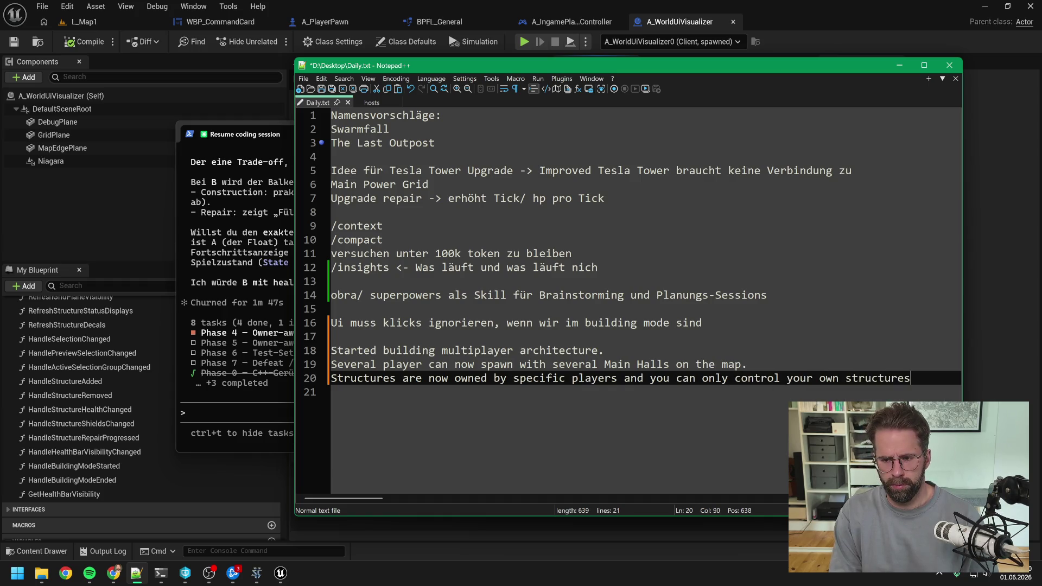
pyautogui.write('.')
pyautogui.press('Return')
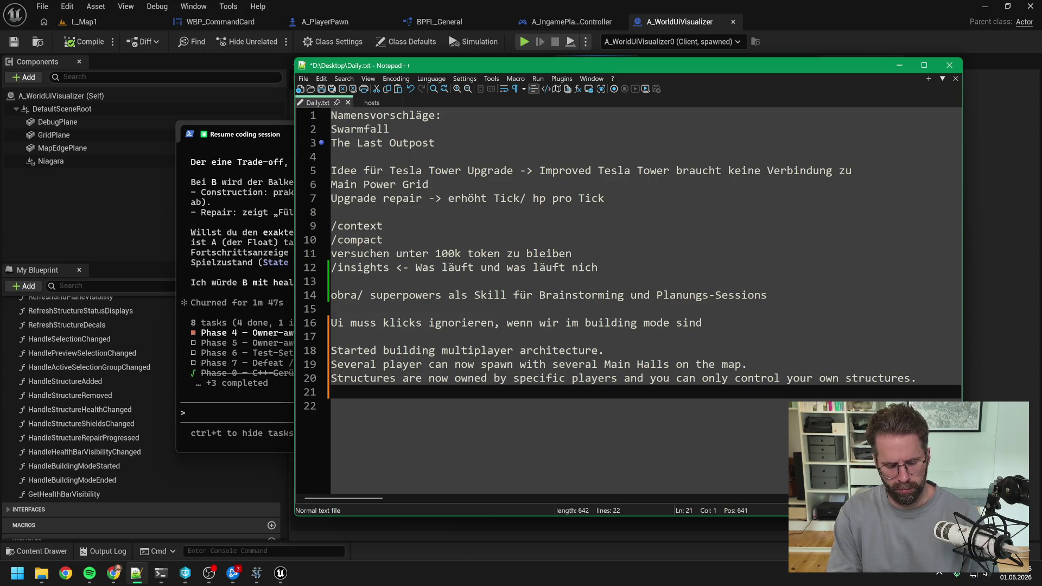
# Note 'If you connect your Power Grid to your ally's Power Grid, you can now build on his Power Grid aswell.'.
pyautogui.write('If')
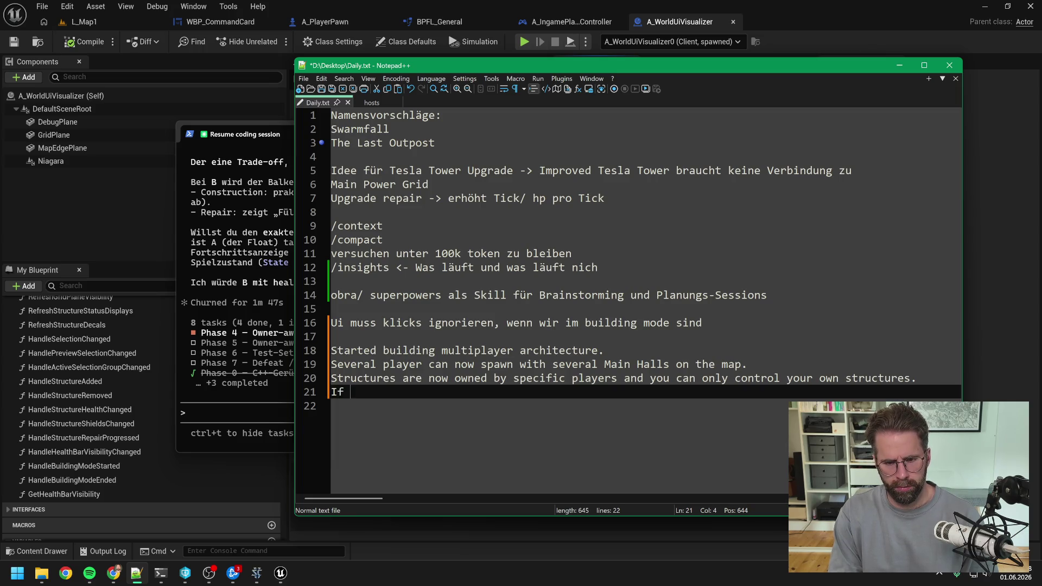
pyautogui.press('BackSpace')
pyautogui.press('BackSpace')
pyautogui.press('BackSpace')
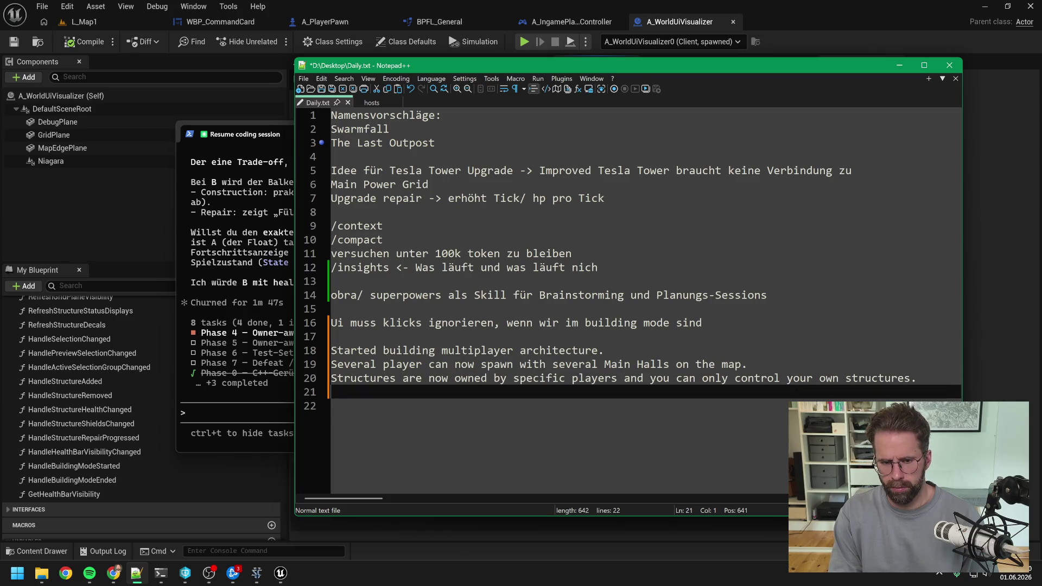
pyautogui.write('When yo')
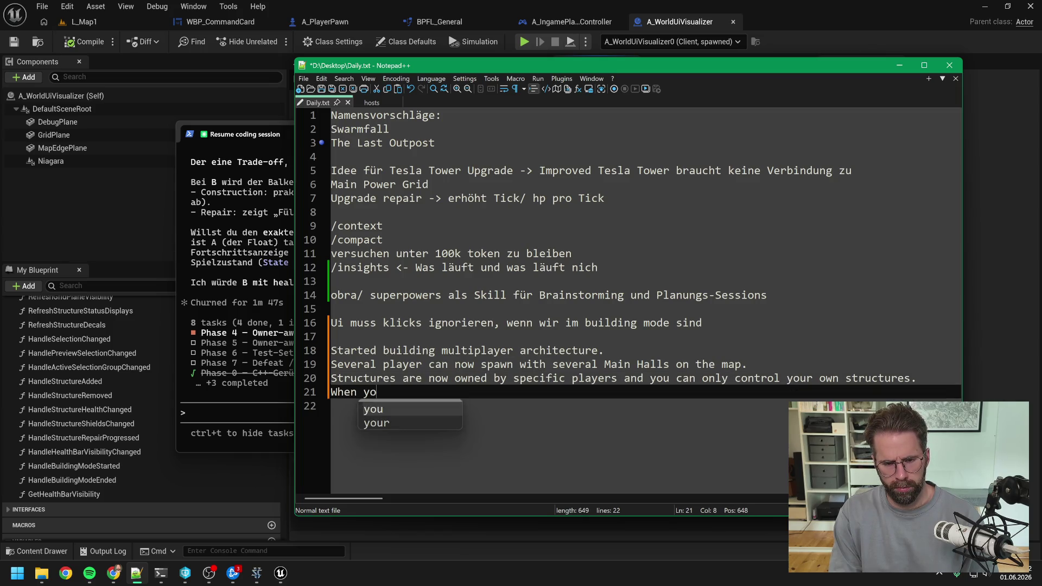
pyautogui.write('u')
pyautogui.press('Down')
pyautogui.press('Return')
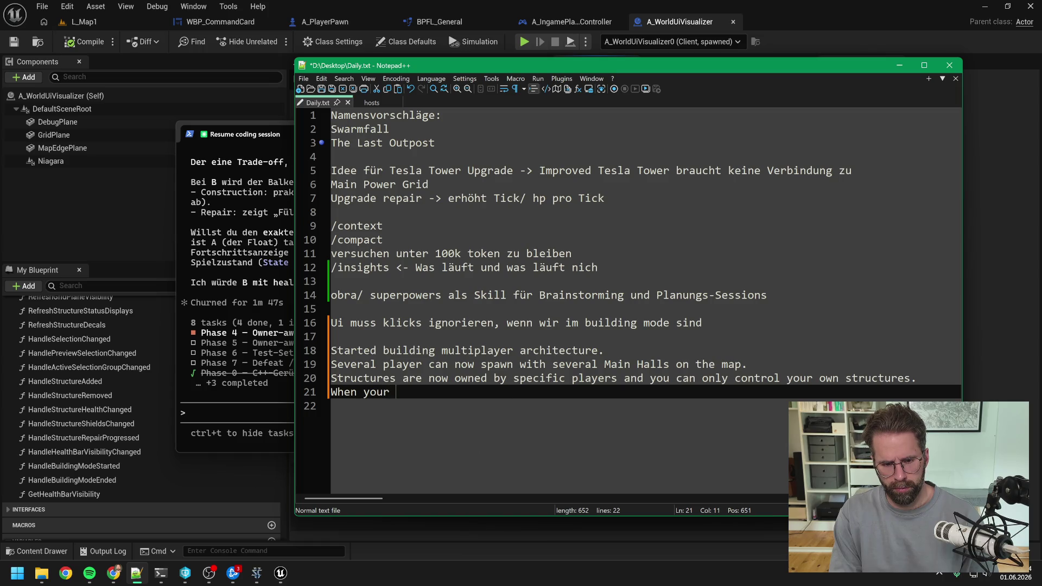
pyautogui.write('Power Grid is conn')
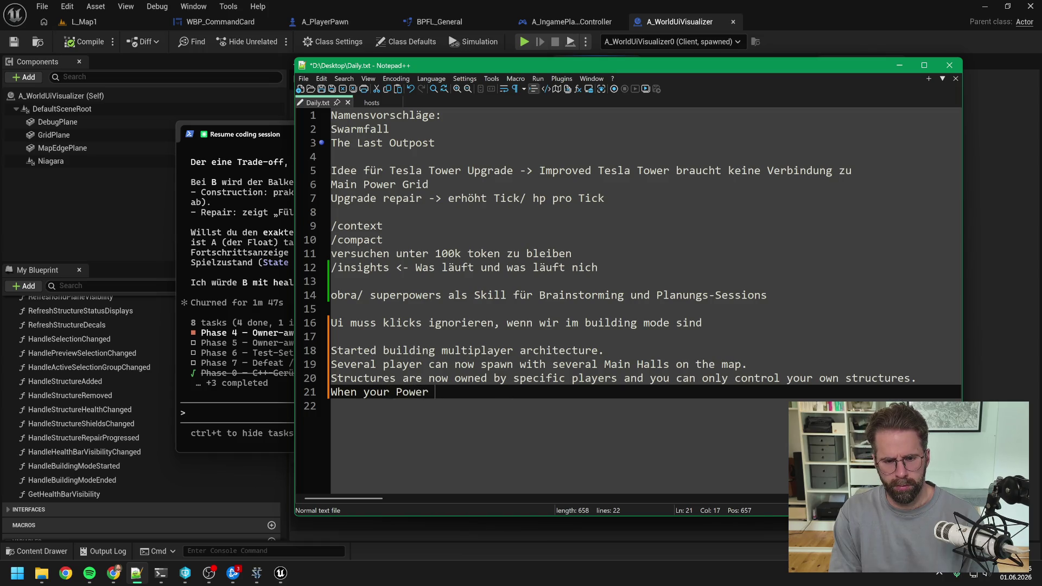
pyautogui.write('ecte')
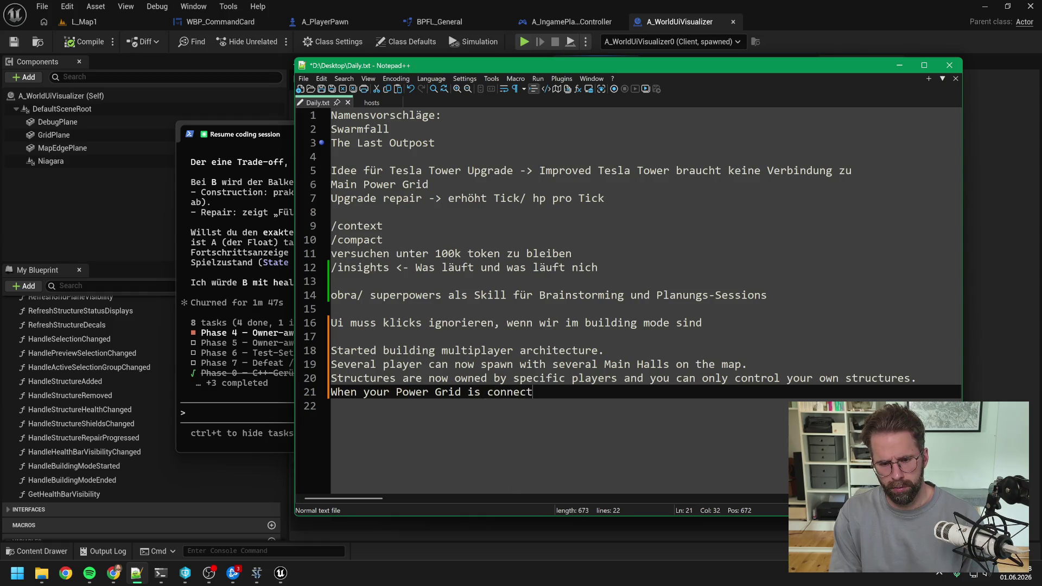
pyautogui.press('BackSpace')
pyautogui.press('BackSpace')
pyautogui.press('BackSpace')
pyautogui.press('BackSpace')
pyautogui.press('BackSpace')
pyautogui.press('BackSpace')
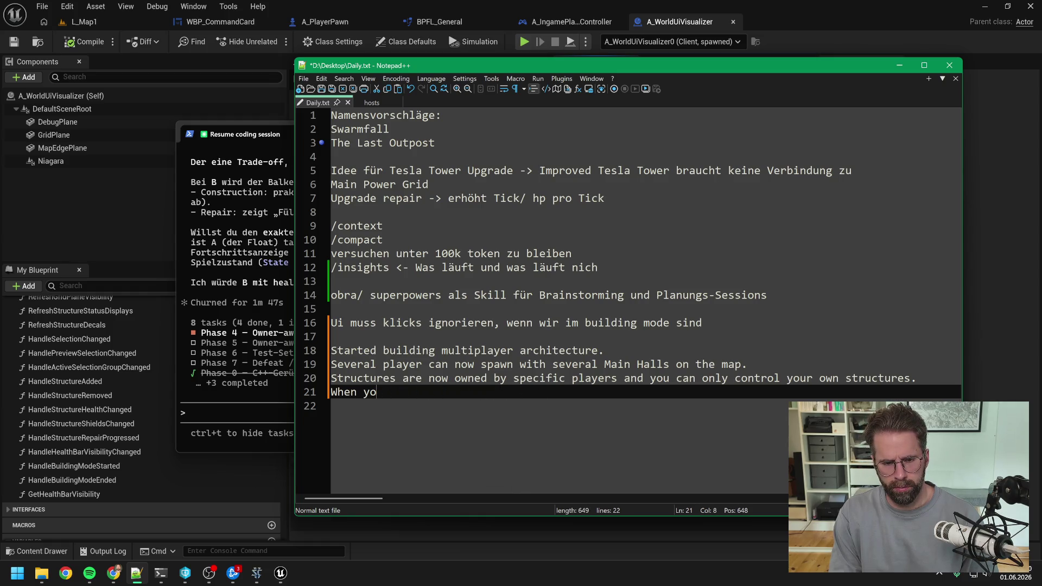
pyautogui.write('u')
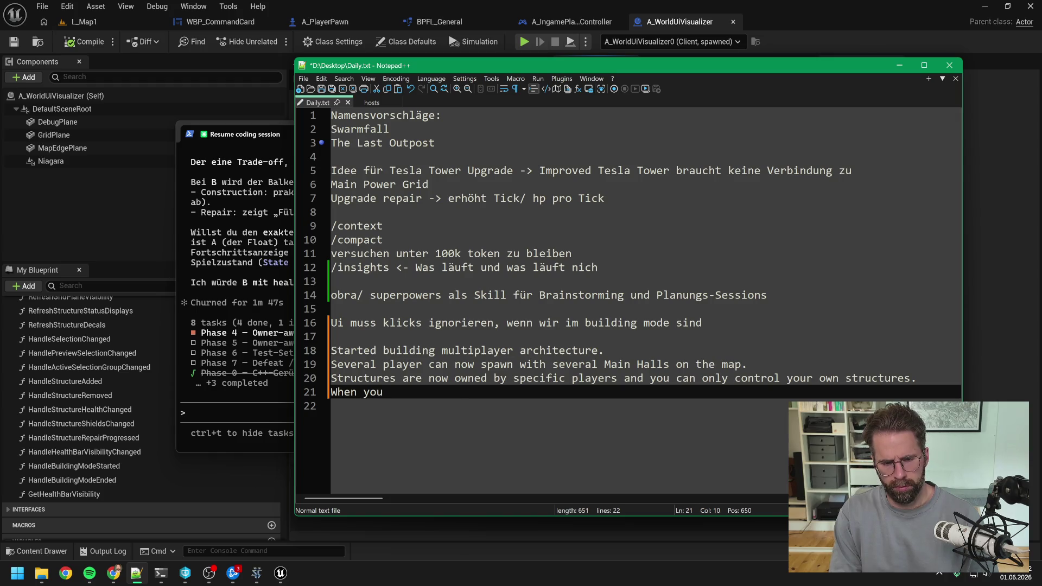
pyautogui.press('BackSpace')
pyautogui.press('BackSpace')
pyautogui.press('BackSpace')
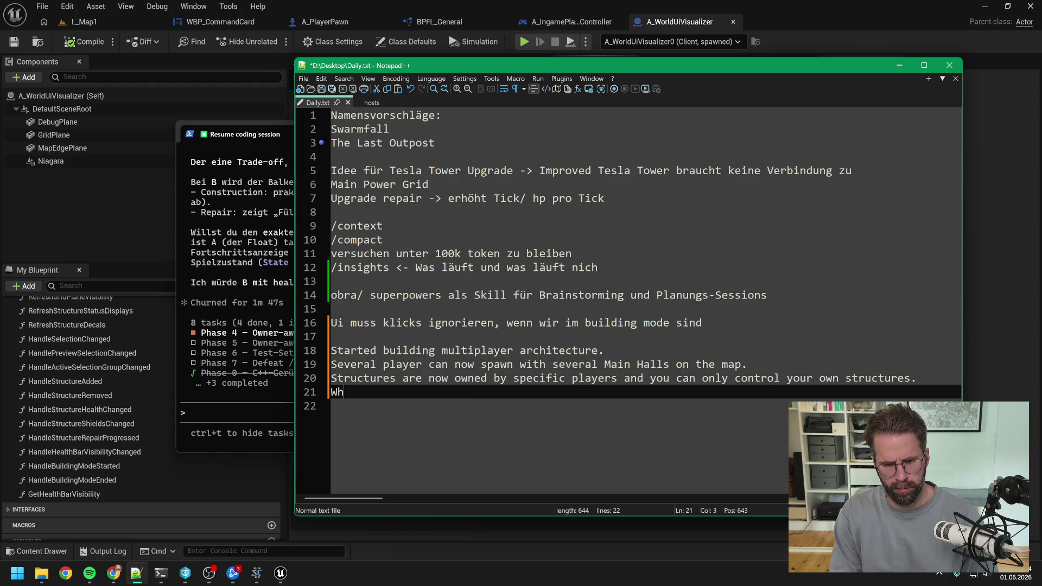
pyautogui.write('If you connect your')
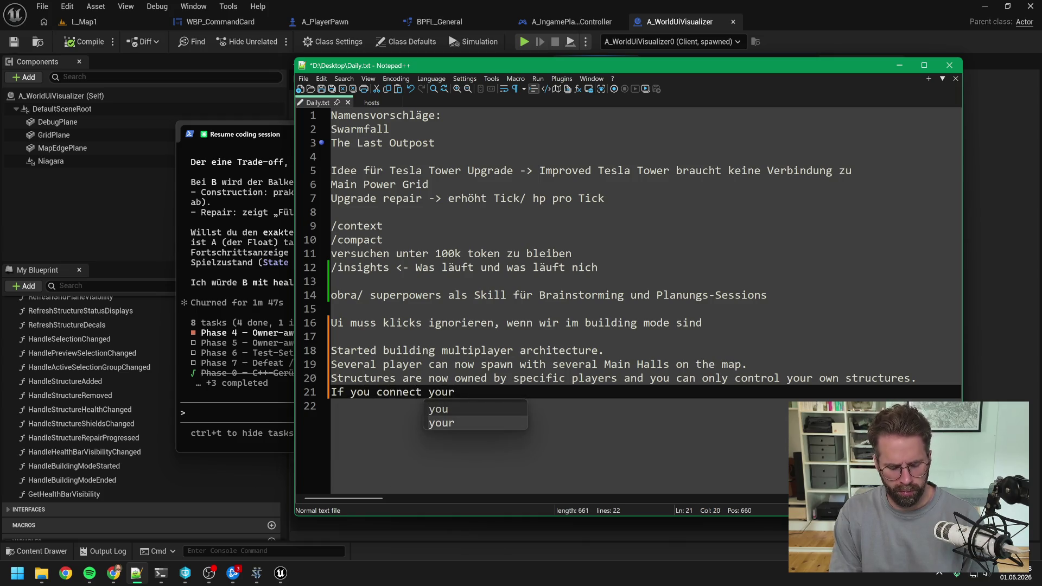
pyautogui.write(' Po')
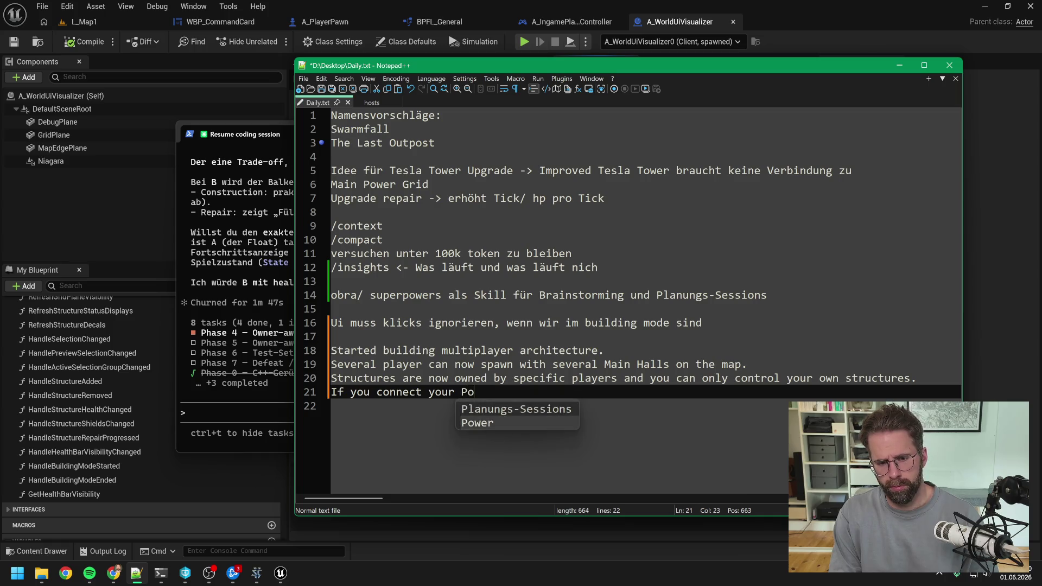
pyautogui.write('wer Grid to yo')
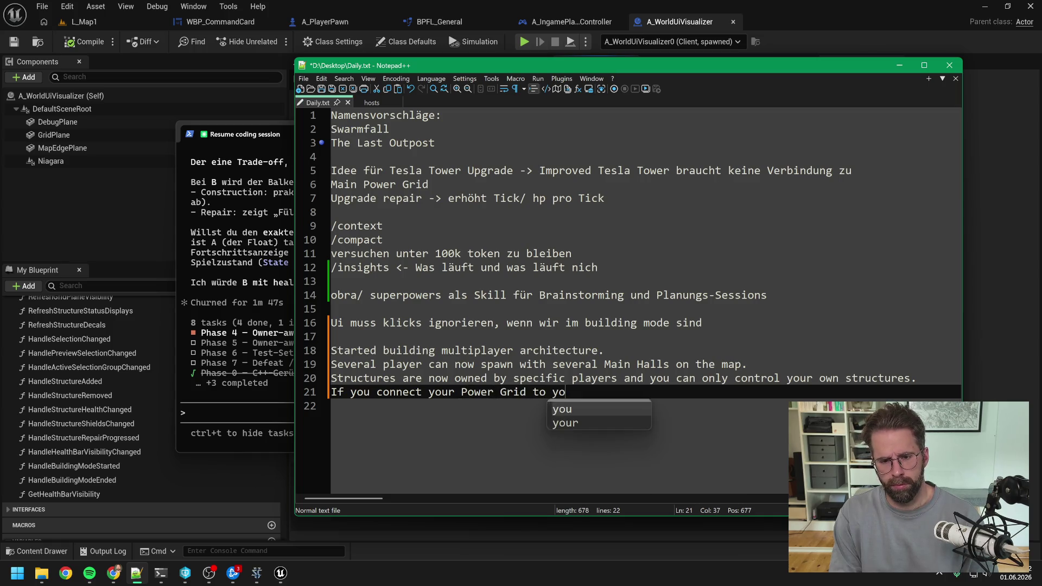
pyautogui.write('ur ally')
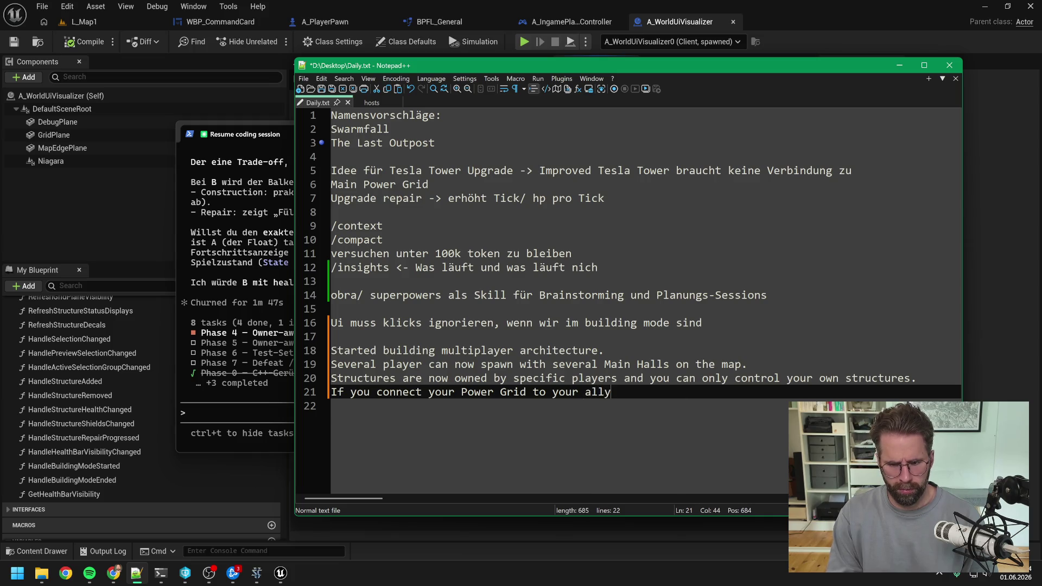
pyautogui.write("'s Po")
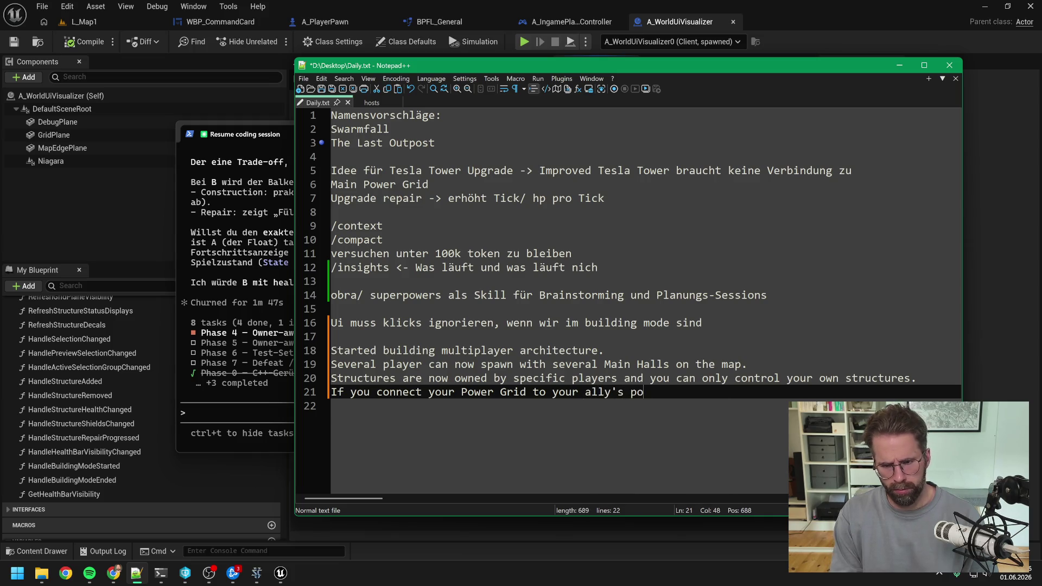
pyautogui.write('wer Grid')
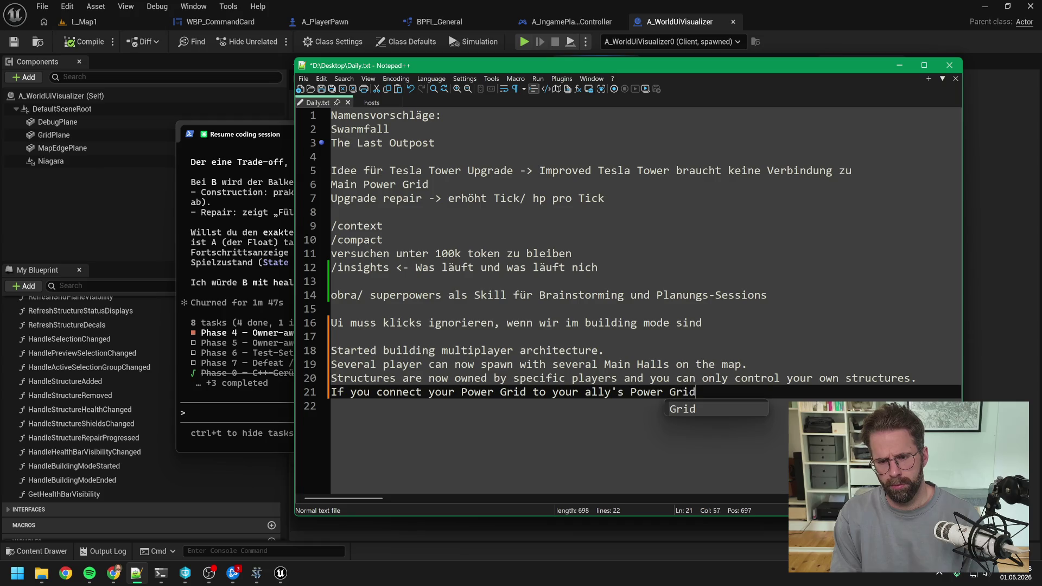
pyautogui.write(', you can ')
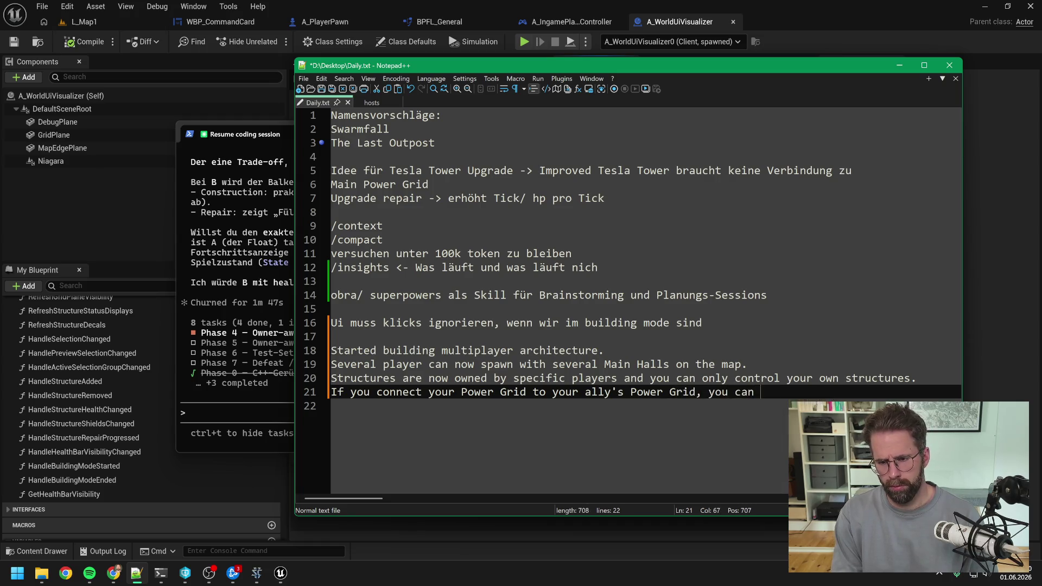
pyautogui.write('now built')
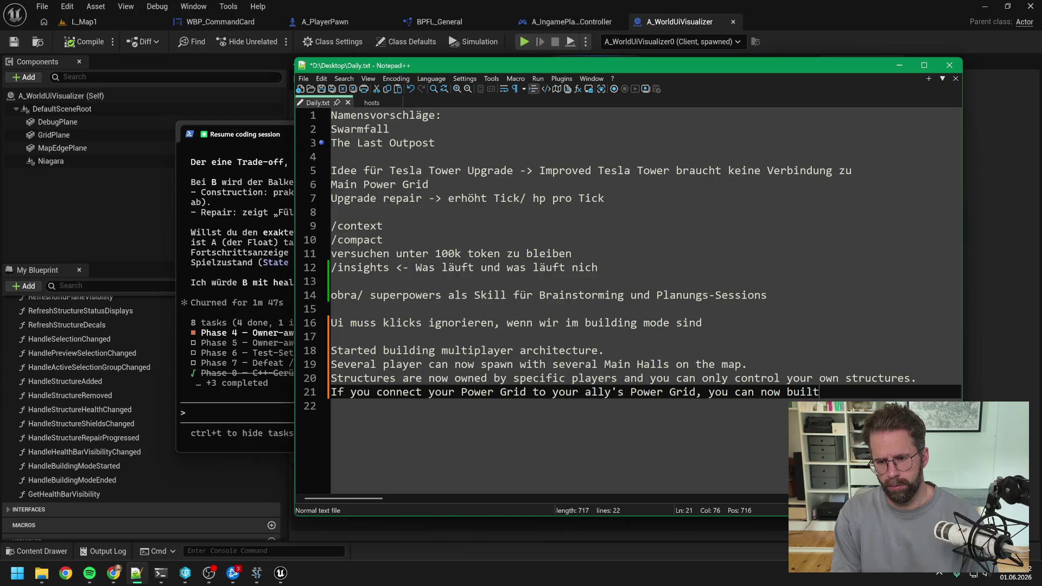
pyautogui.press('BackSpace')
pyautogui.write('d on his ')
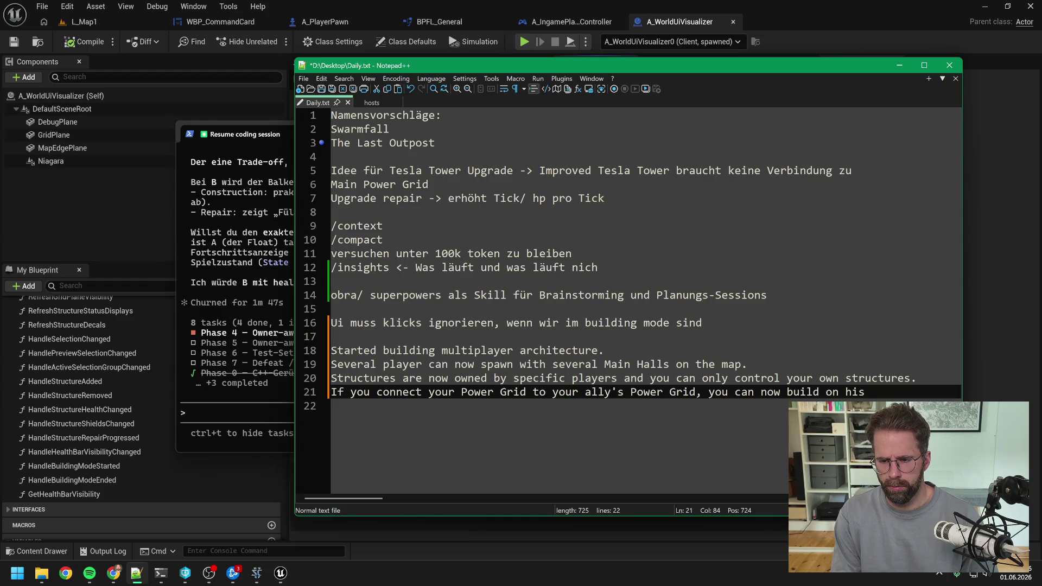
pyautogui.write('Power Grid aswell.')
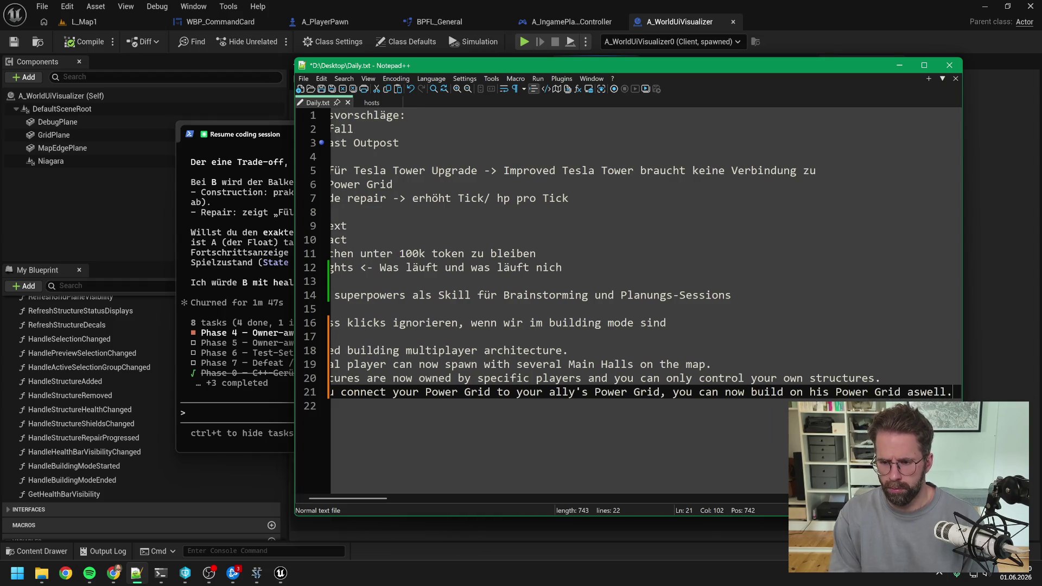
pyautogui.click(273, 360)
# Read the agent's four alternatives, which favour option B: a replicated bIsBeingRepaired flag.
pyautogui.scroll(2, 397, 327)
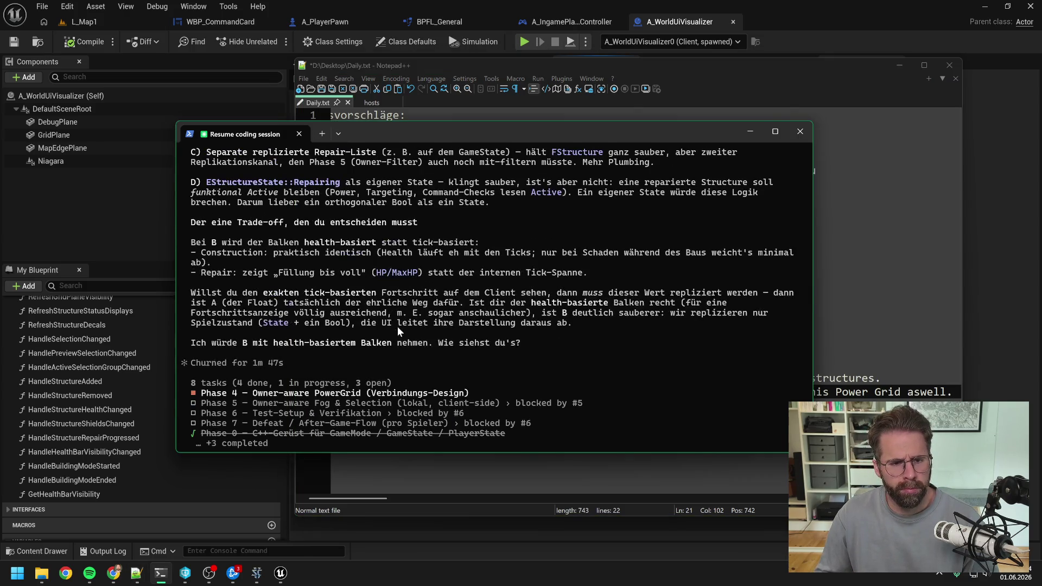
pyautogui.scroll(7, 425, 317)
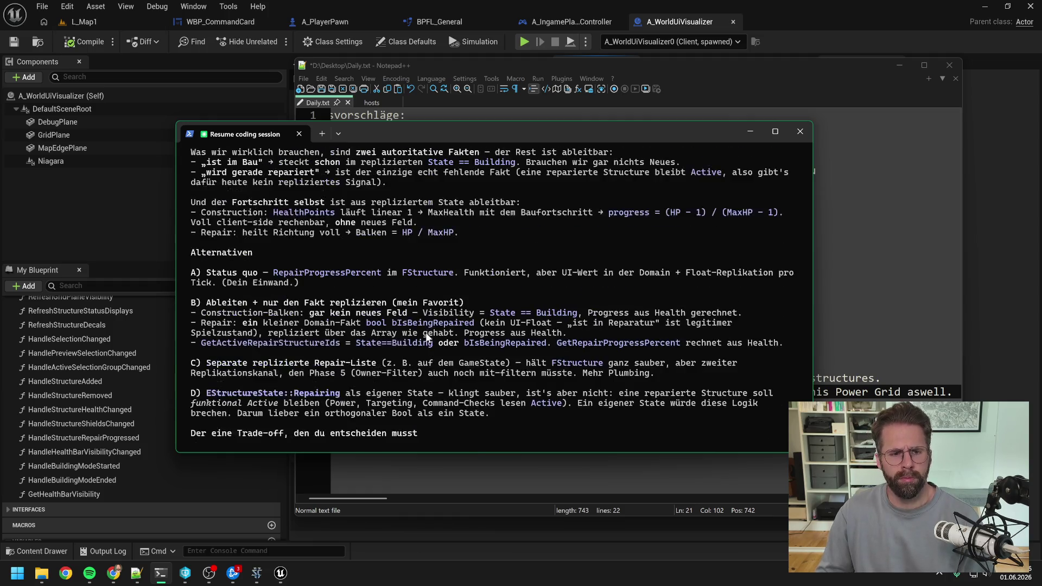
pyautogui.scroll(4, 426, 337)
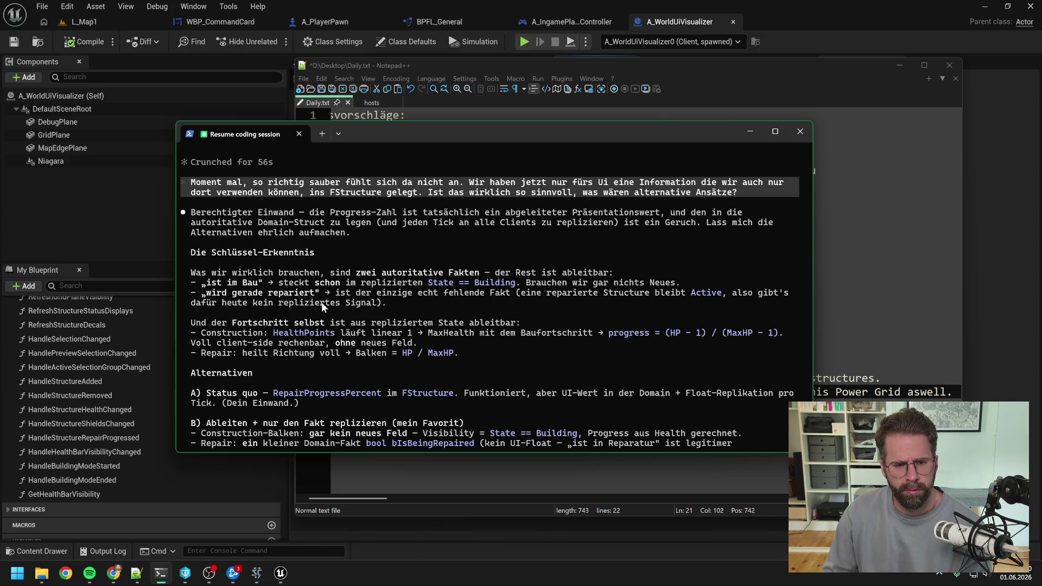
pyautogui.scroll(-1, 443, 273)
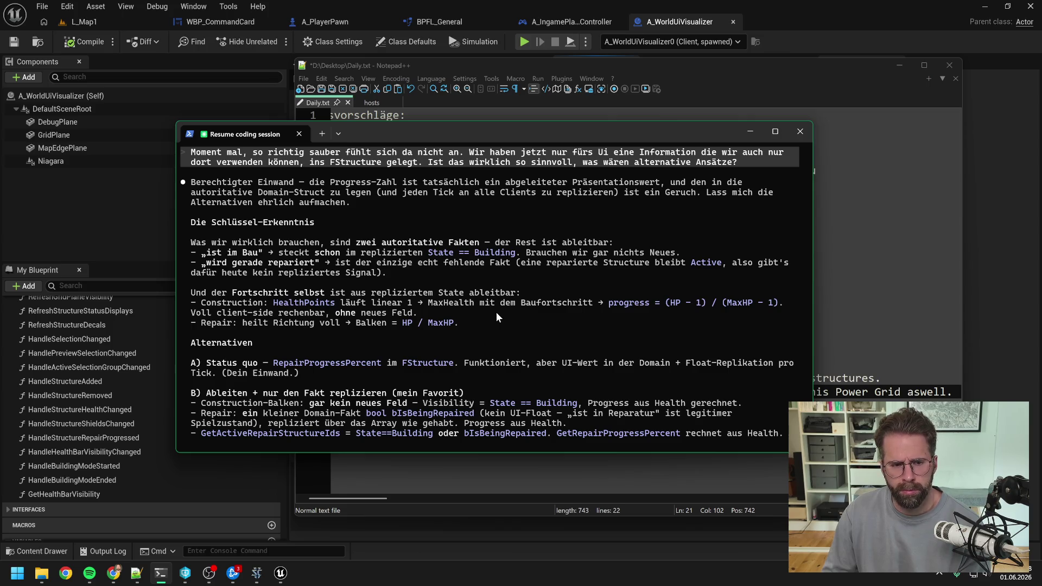
pyautogui.scroll(-2, 496, 311)
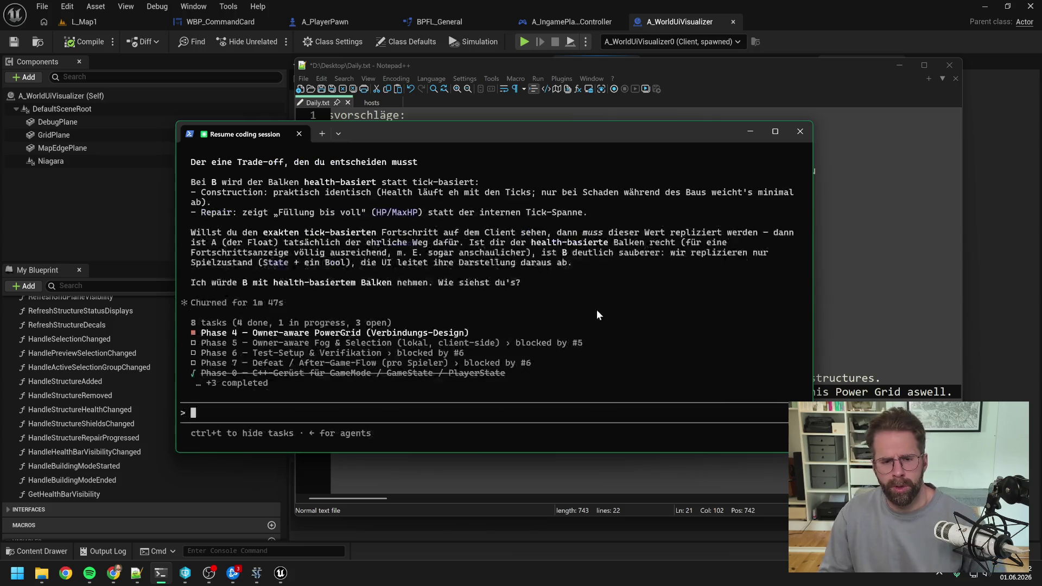
# Object in German that State==Building doesn't fit Repair: repair ignores HP and has its own TotalTime.
pyautogui.write('State')
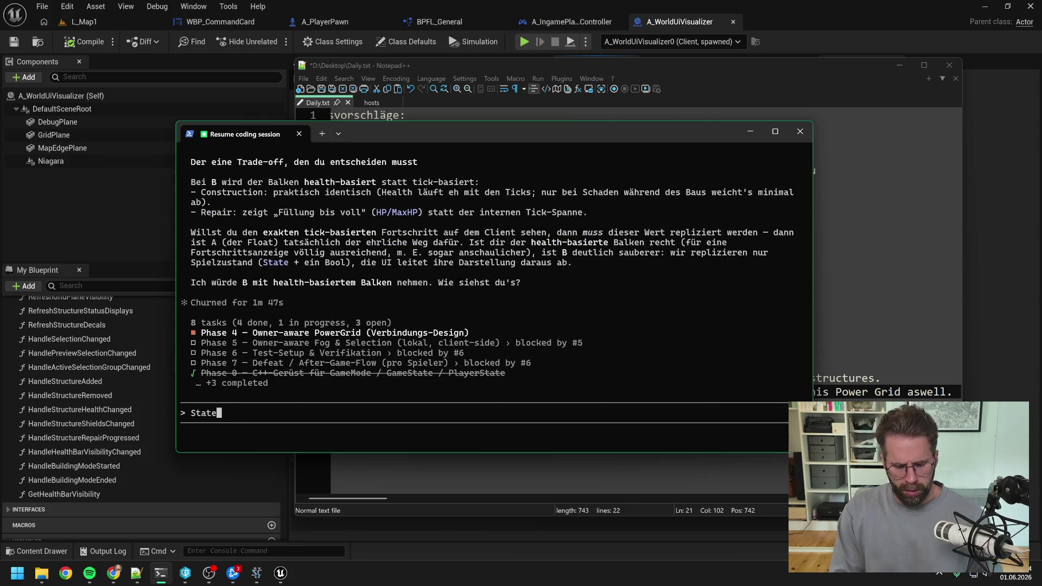
pyautogui.write('==Build')
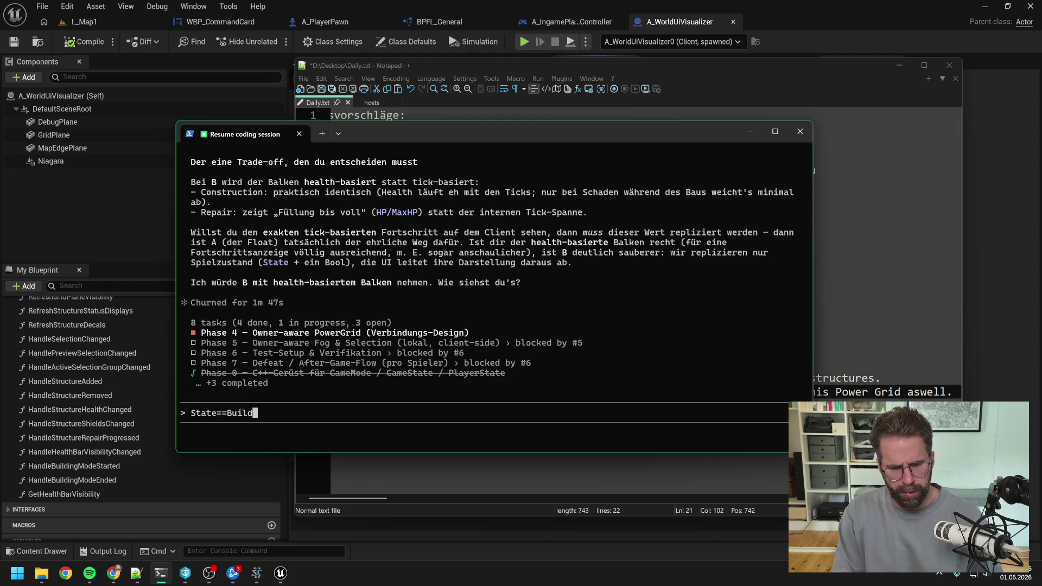
pyautogui.write('ing stimmt ja ')
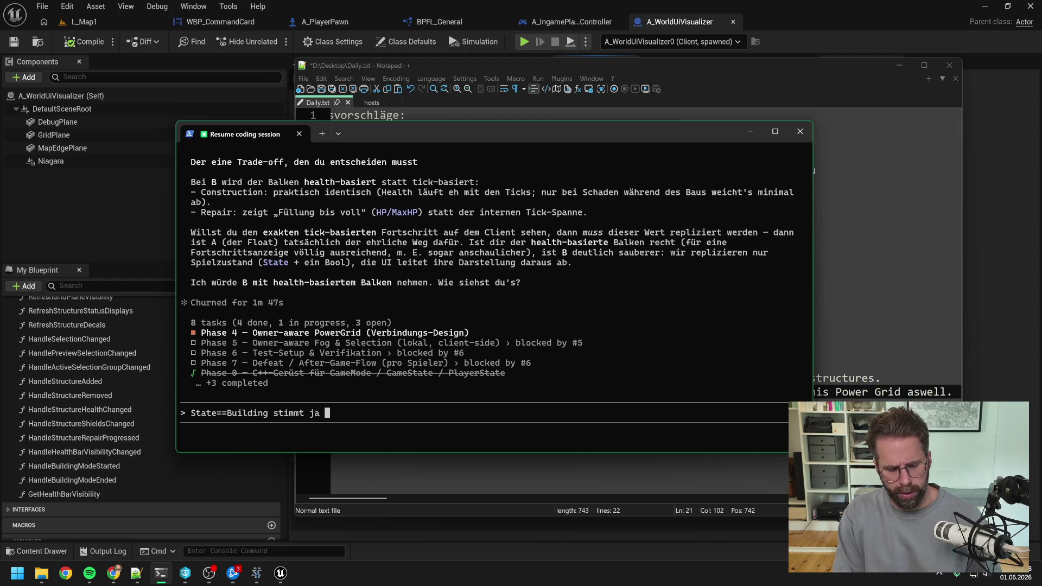
pyautogui.write('aber nicht für Repair')
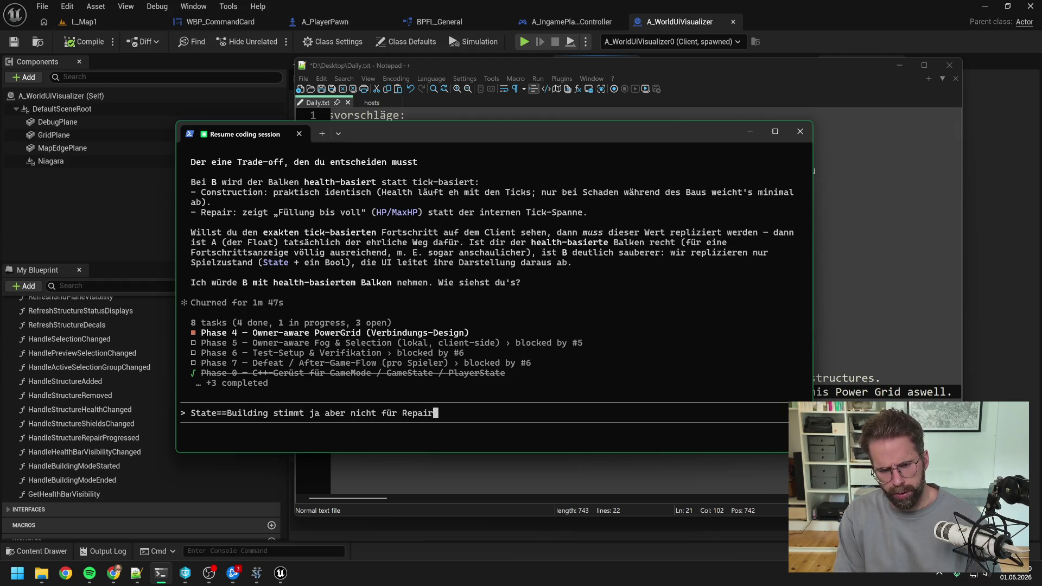
pyautogui.write('. Wir können j')
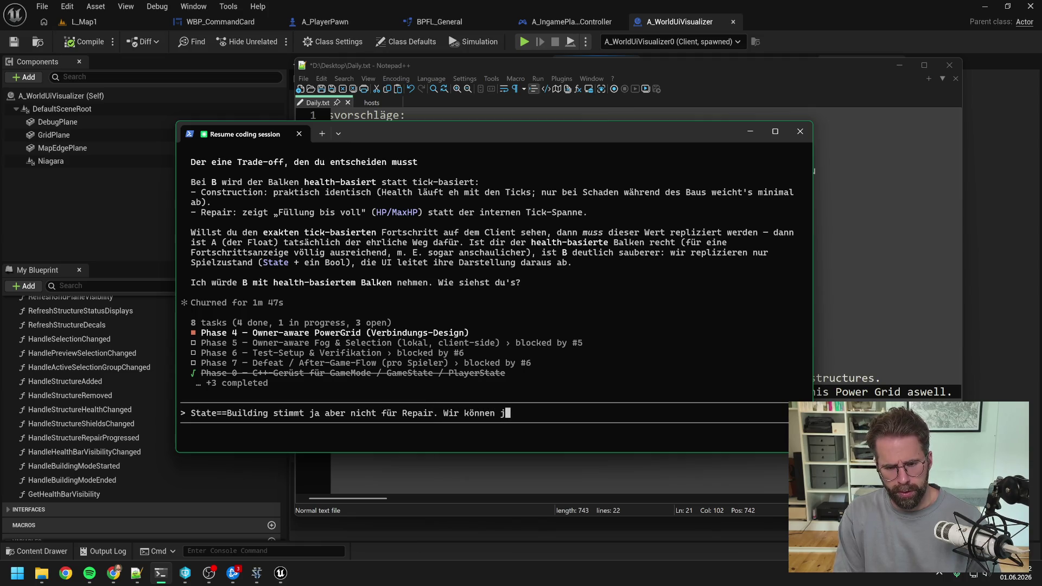
pyautogui.write('a auch aus')
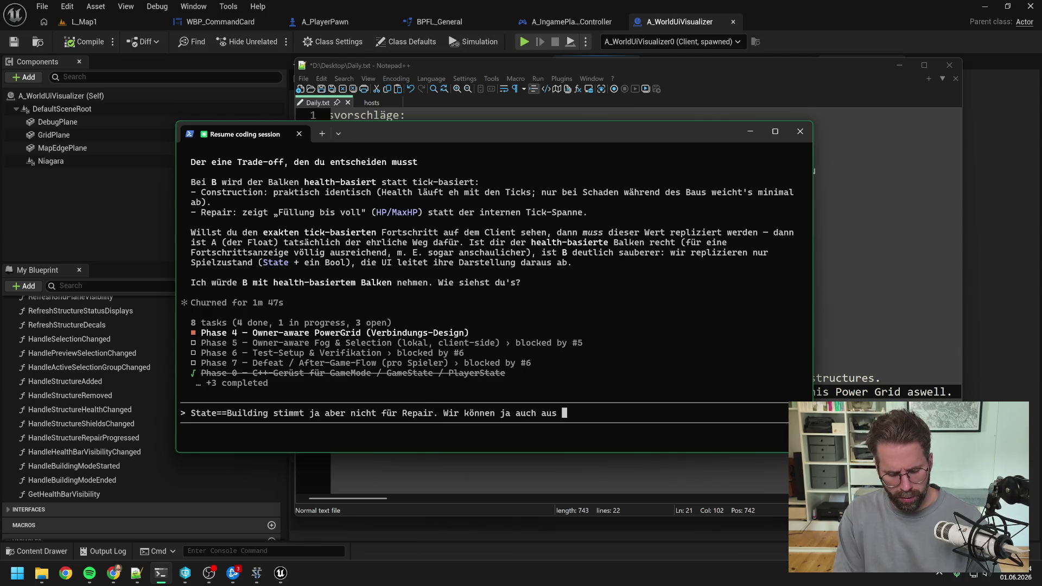
pyautogui.press('BackSpace')
pyautogui.press('BackSpace')
pyautogui.press('BackSpace')
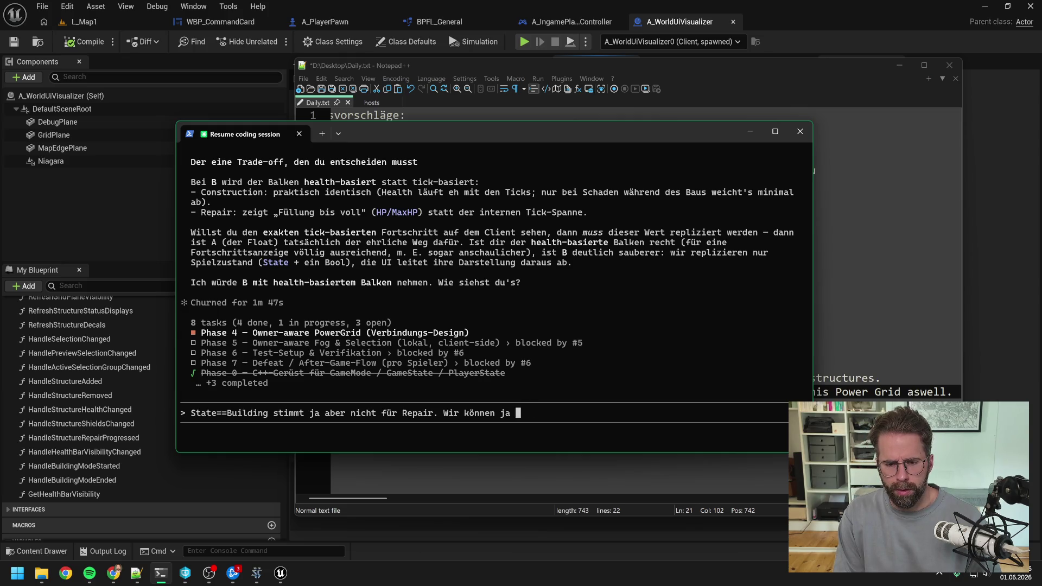
pyautogui.write('auch aus de')
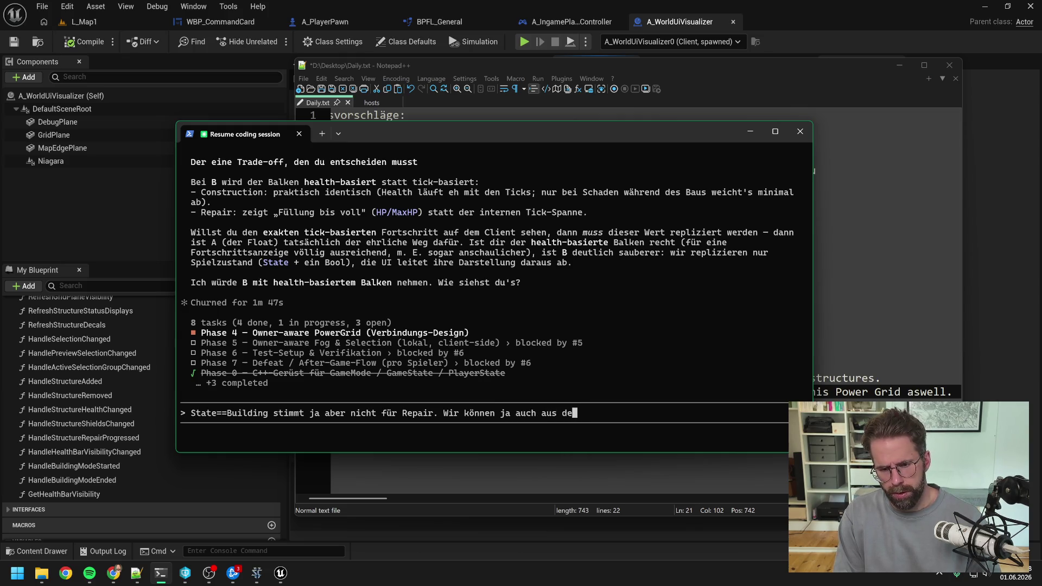
pyautogui.write('r Command Card R')
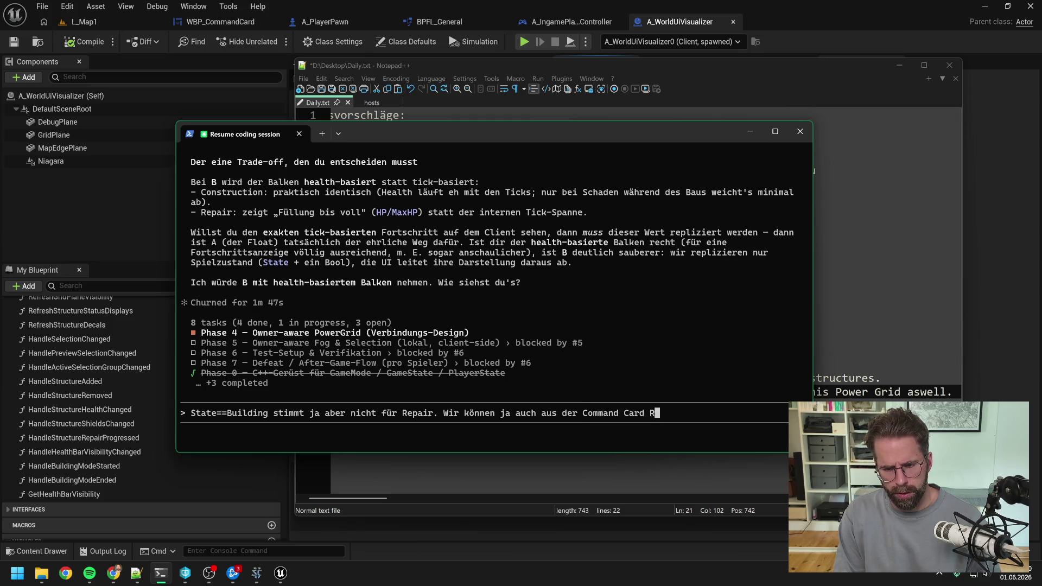
pyautogui.write('epair trigger')
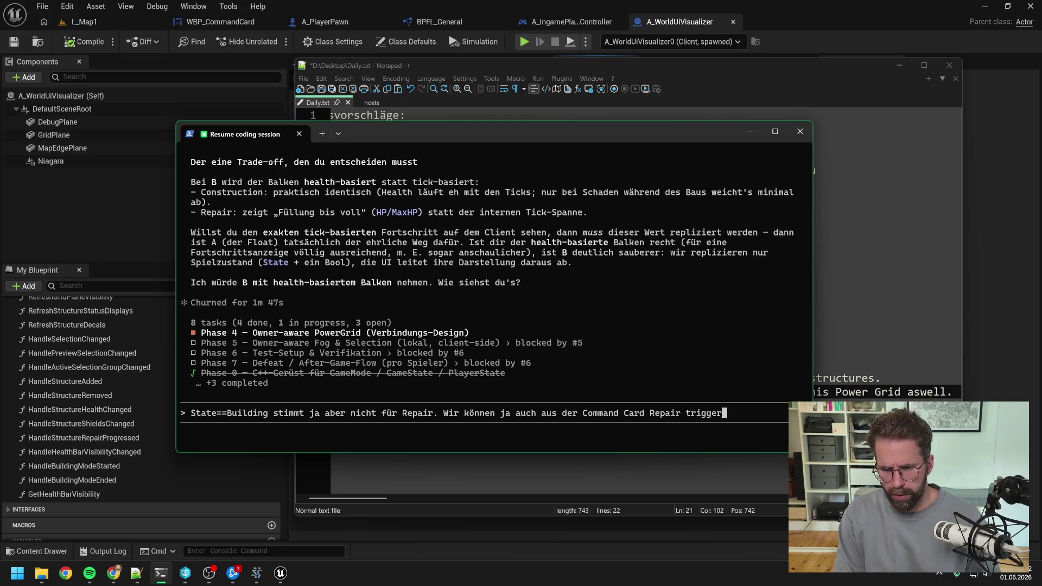
pyautogui.write('n. Außerdem ')
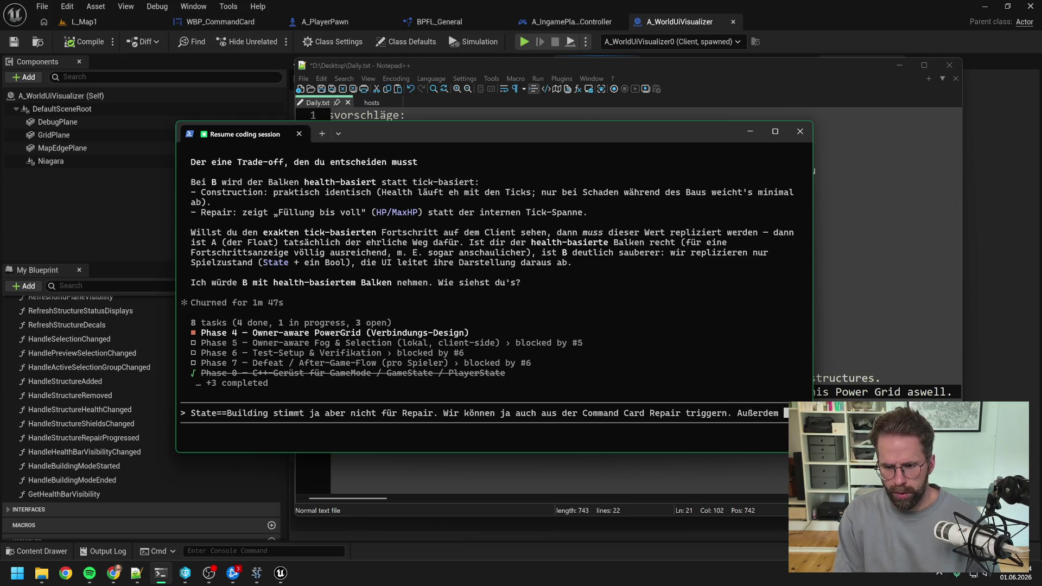
pyautogui.write('häng')
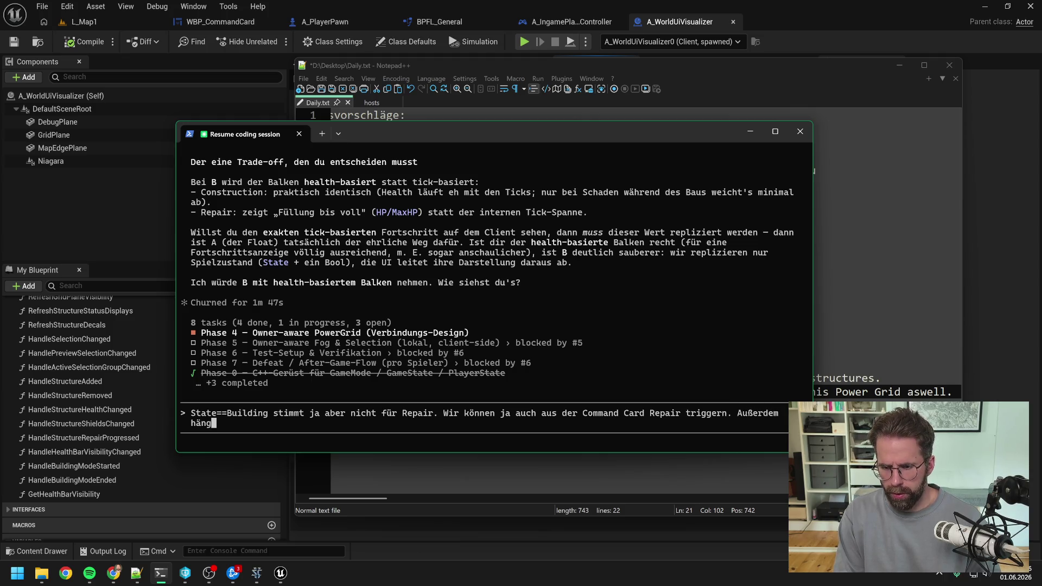
pyautogui.write('t Repair ni')
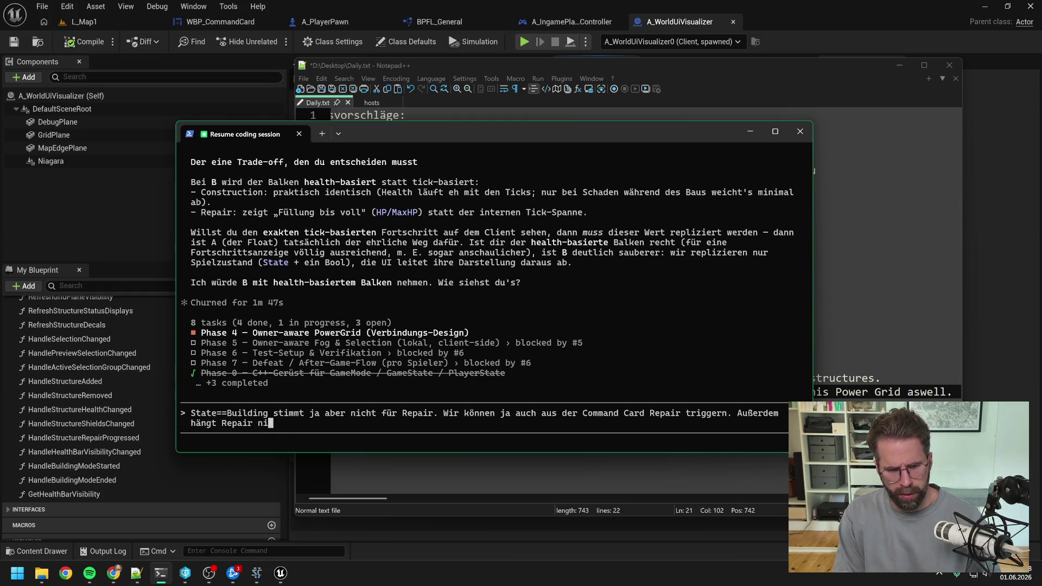
pyautogui.write('cht fest an d')
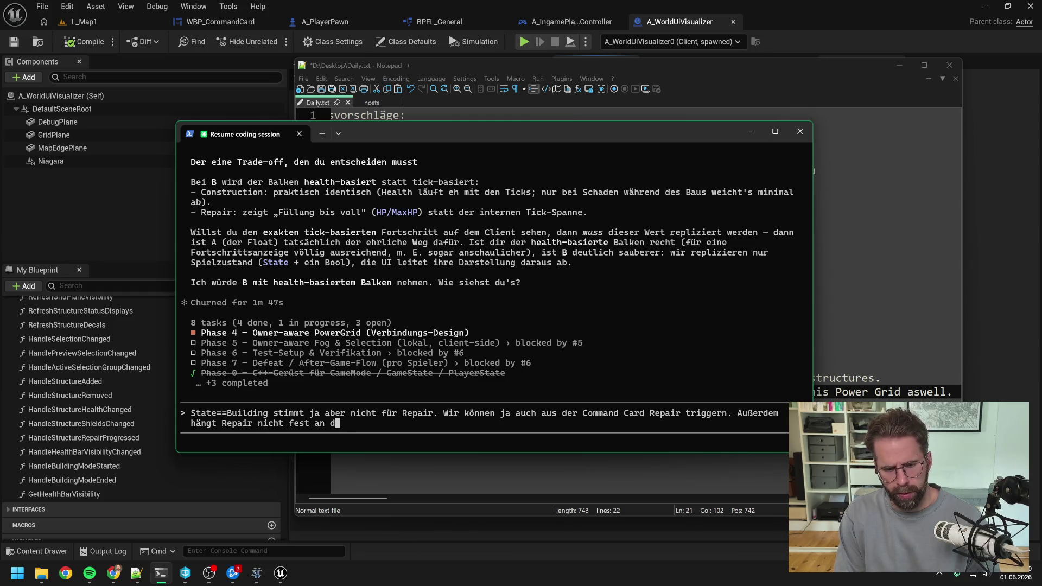
pyautogui.write('er HP. Repair is')
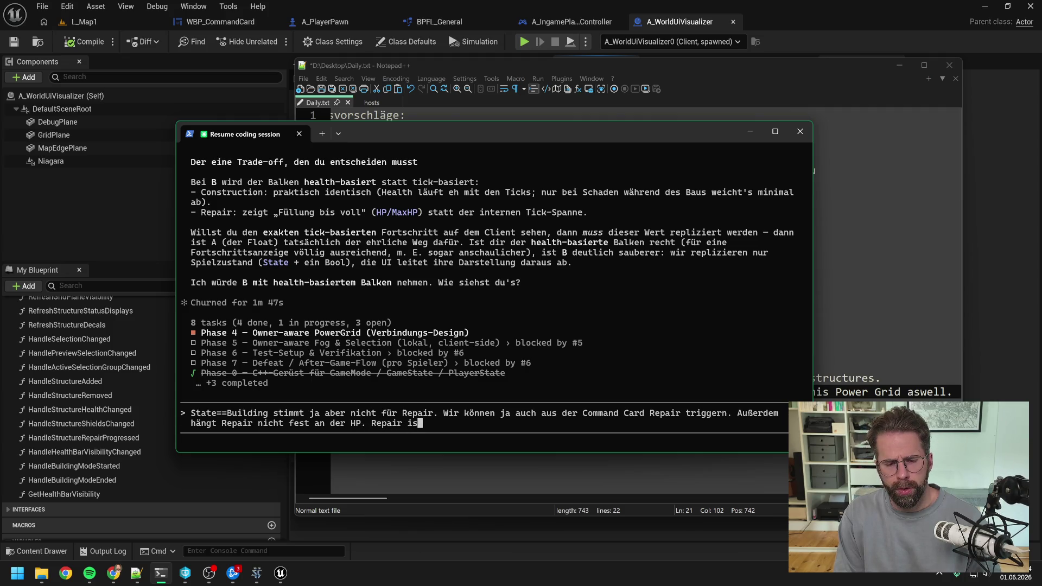
pyautogui.write('t ein ext')
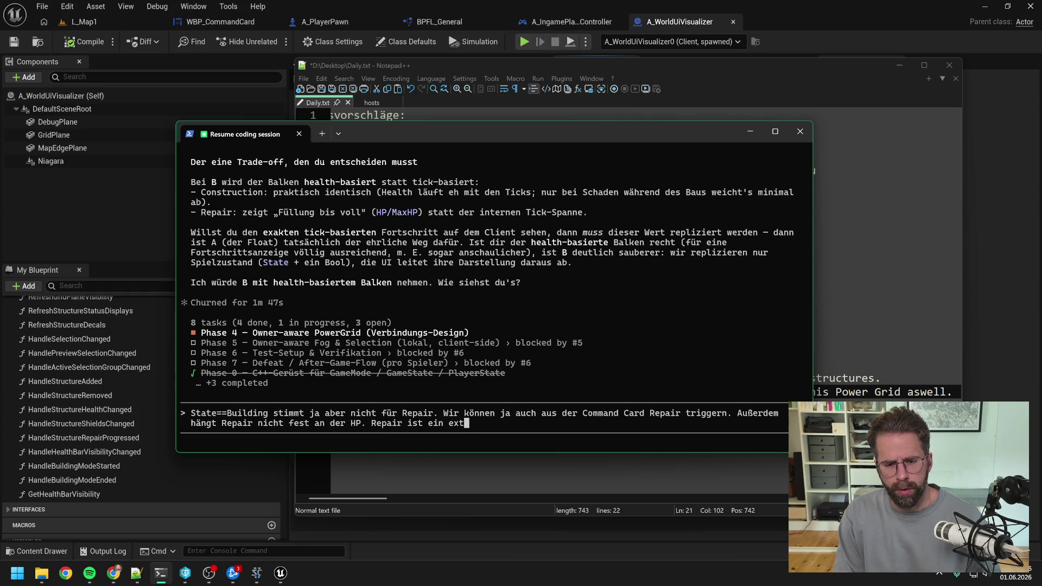
pyautogui.write('ra ')
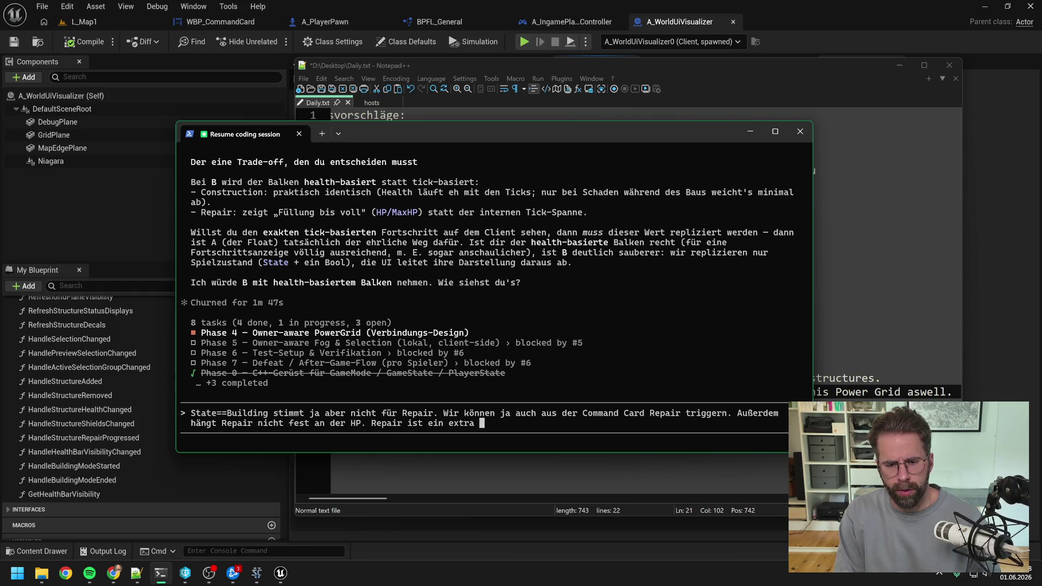
pyautogui.write('Tick, ')
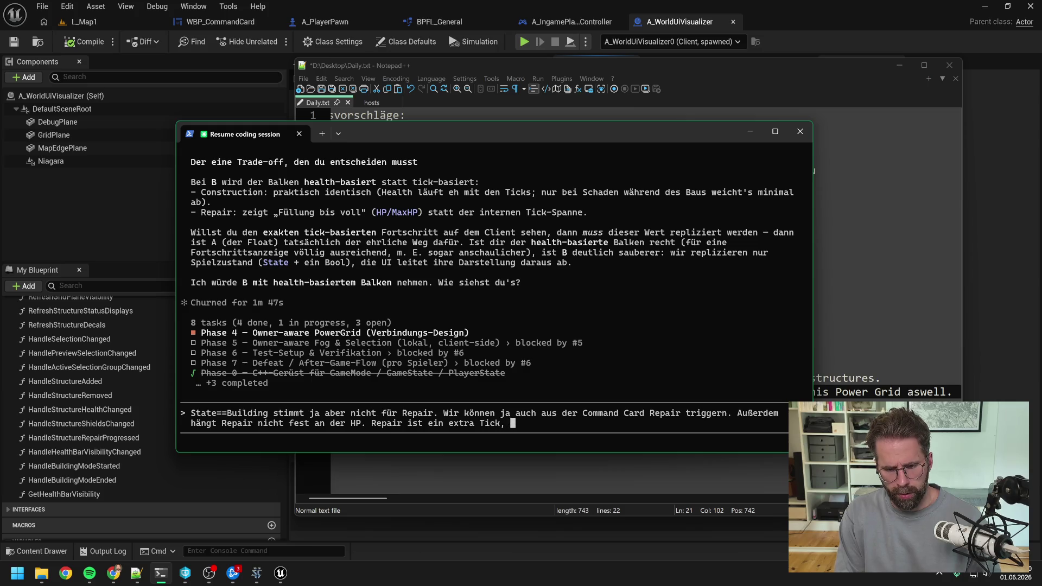
pyautogui.write('der zwar unsere h')
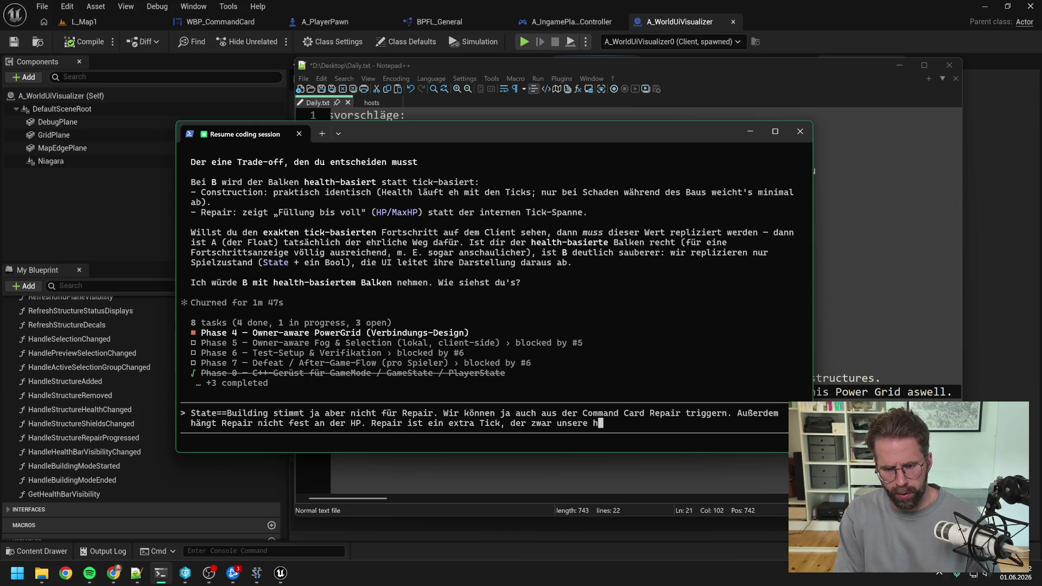
pyautogui.write('p auch füllt')
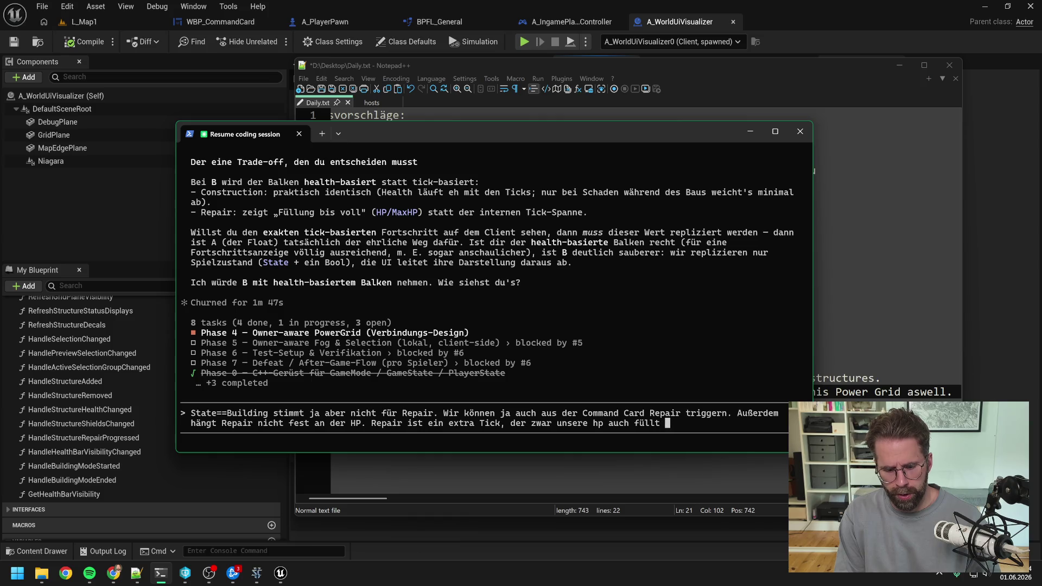
pyautogui.press('BackSpace')
pyautogui.write(', aber sein eig')
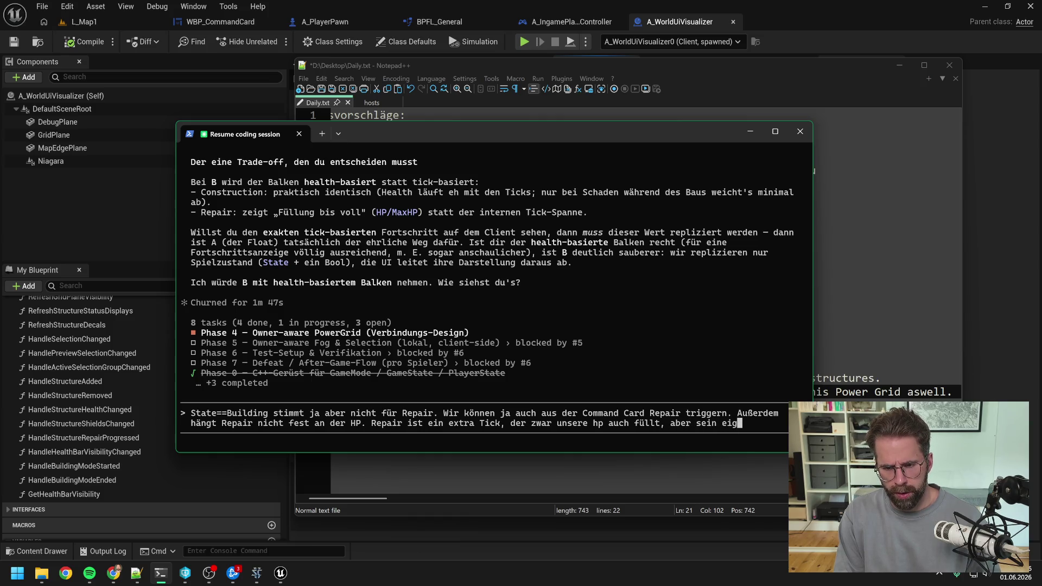
pyautogui.write('enes')
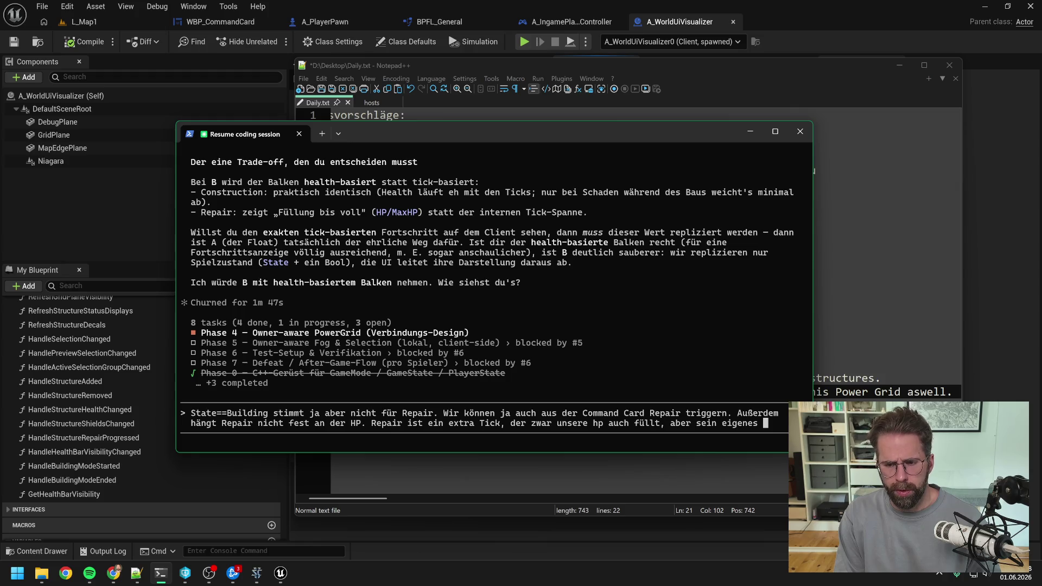
pyautogui.press('BackSpace')
pyautogui.press('BackSpace')
pyautogui.press('BackSpace')
pyautogui.write('e ')
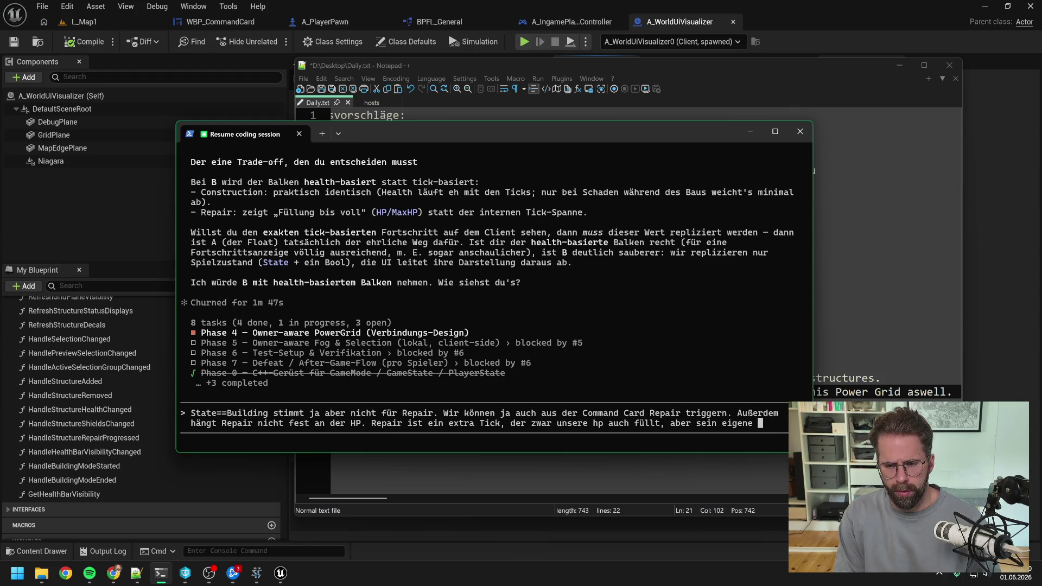
pyautogui.write('TotalTime hat.')
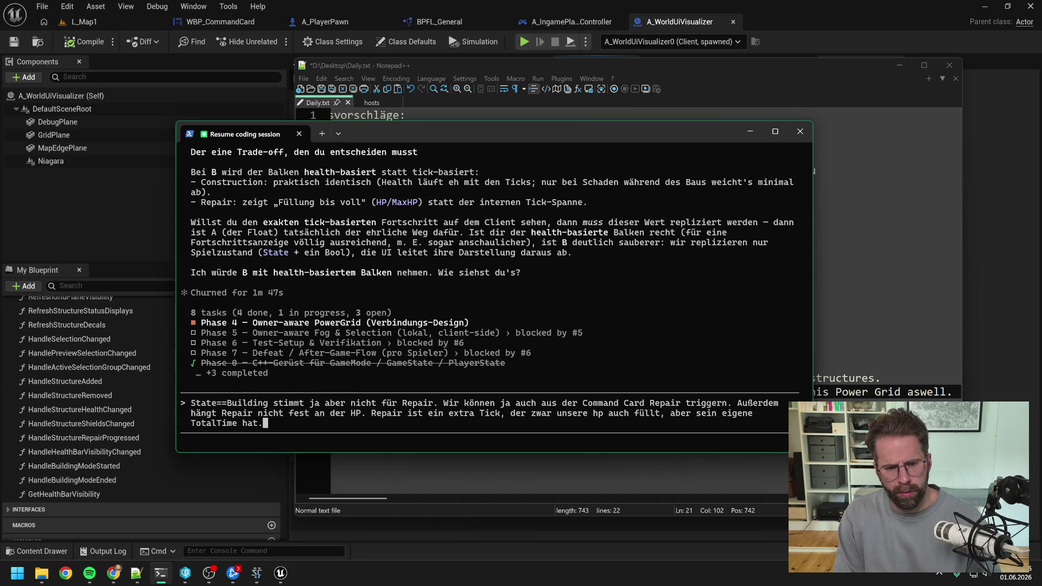
pyautogui.press('Return')
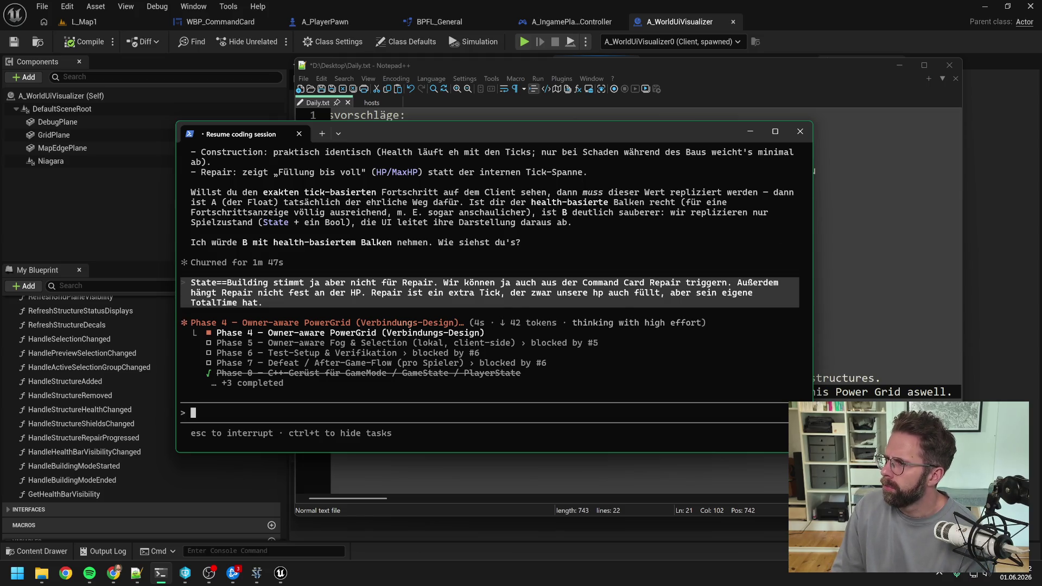
# Reread the agent's alternatives A–D while it thinks, then bring up the Unreal Blueprint graph.
pyautogui.scroll(8, 525, 337)
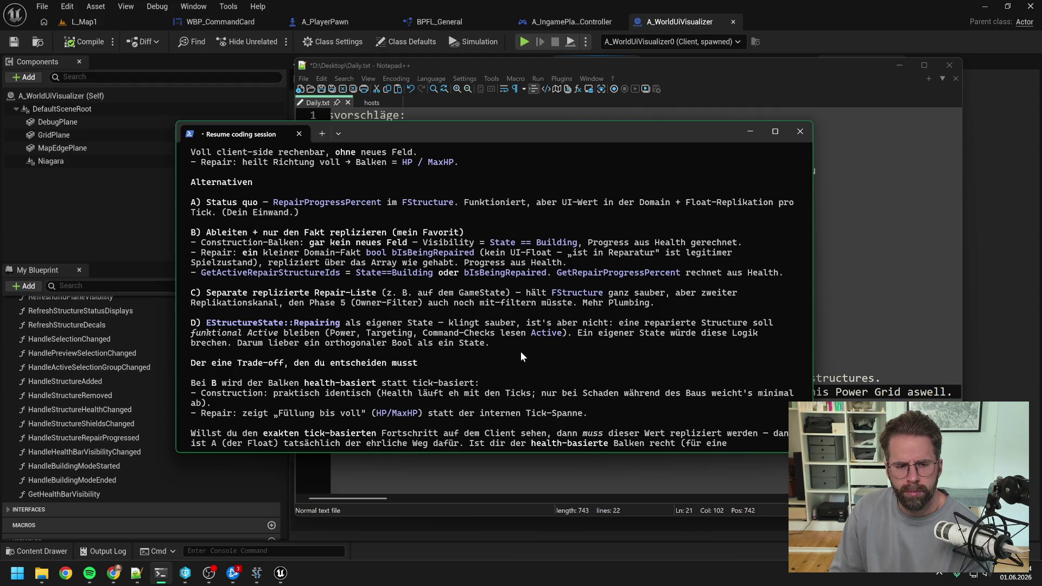
pyautogui.scroll(-1, 526, 353)
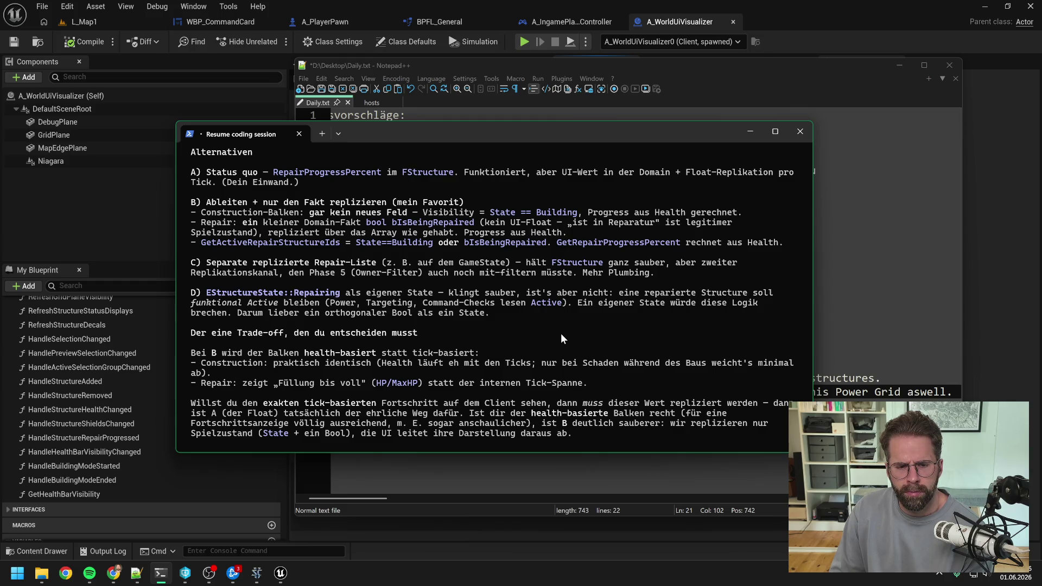
pyautogui.press('Return')
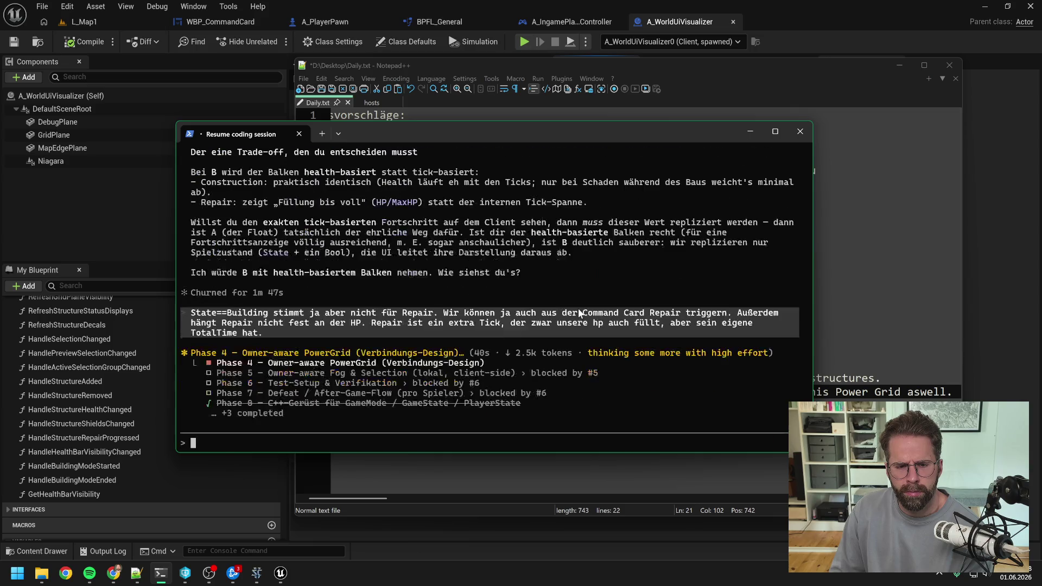
pyautogui.scroll(7, 578, 312)
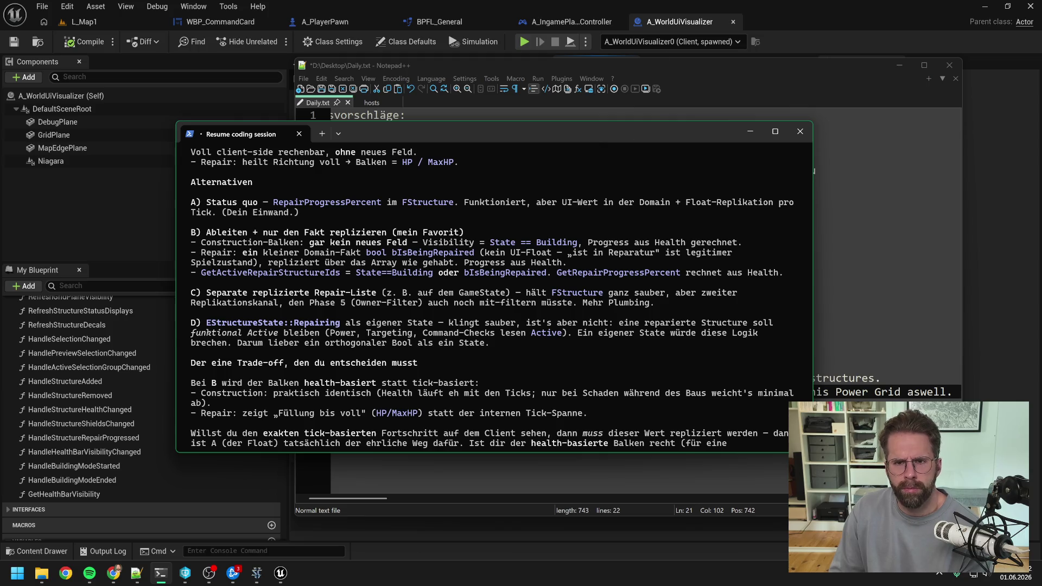
pyautogui.click(679, 19)
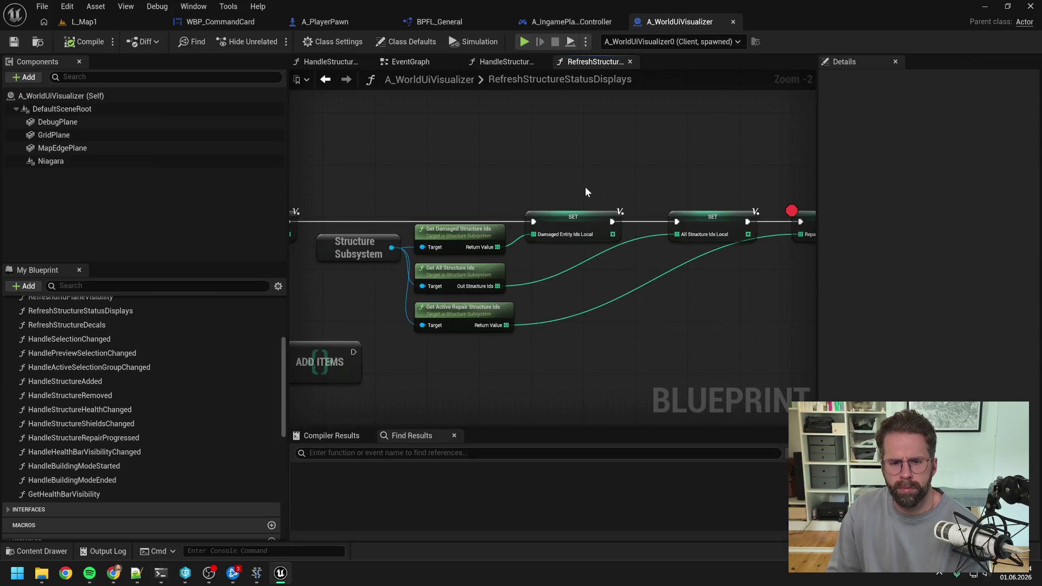
# Inspect the structure ID getter nodes in RefreshStructureStatusDisplays, then return to the Claude Code session.
pyautogui.scroll(-1, 617, 183)
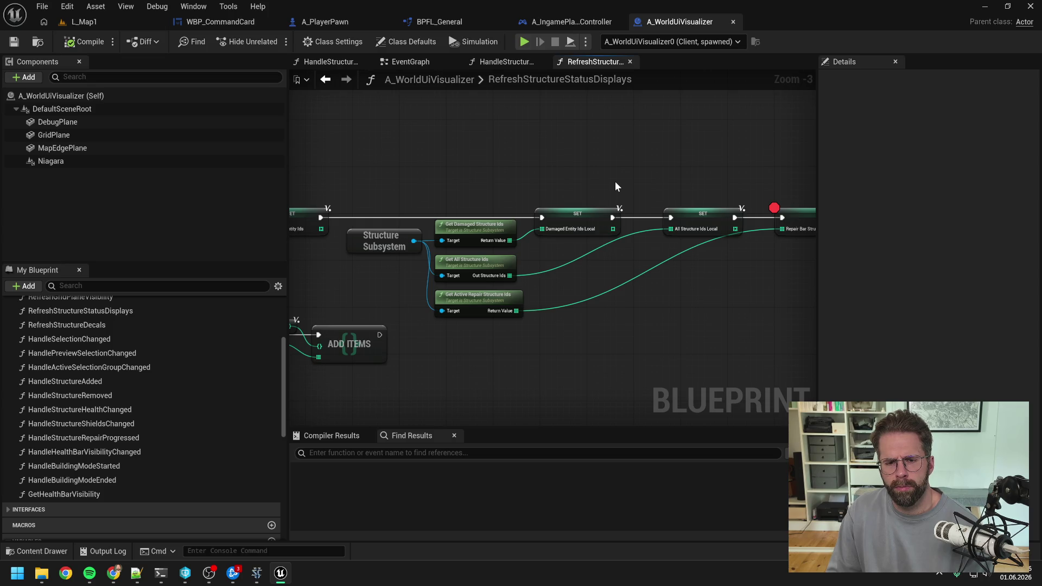
pyautogui.moveTo(615, 186)
pyautogui.mouseDown()
pyautogui.moveTo(549, 174)
pyautogui.moveTo(638, 193)
pyautogui.mouseUp()
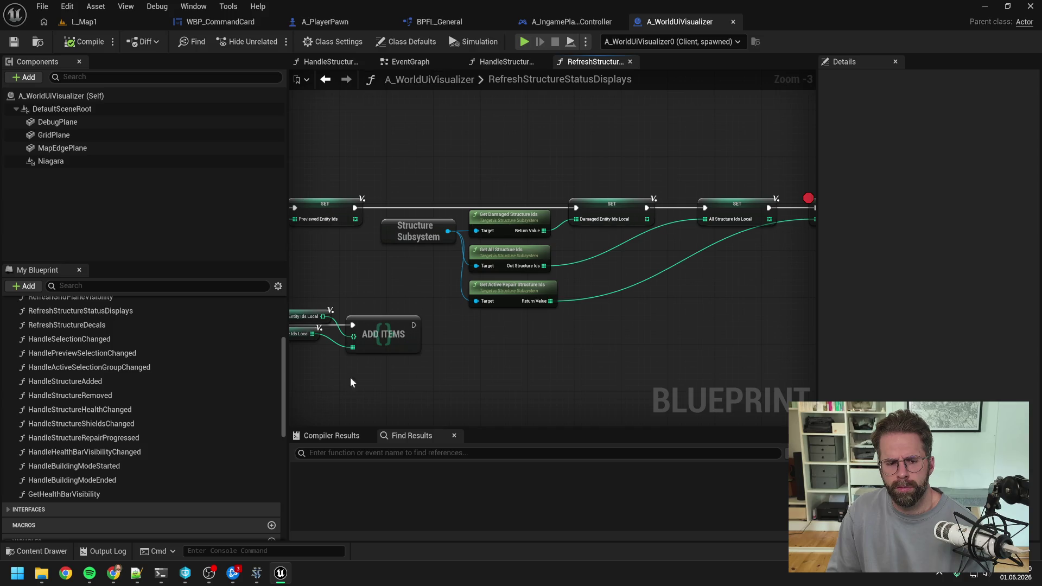
pyautogui.click(161, 573)
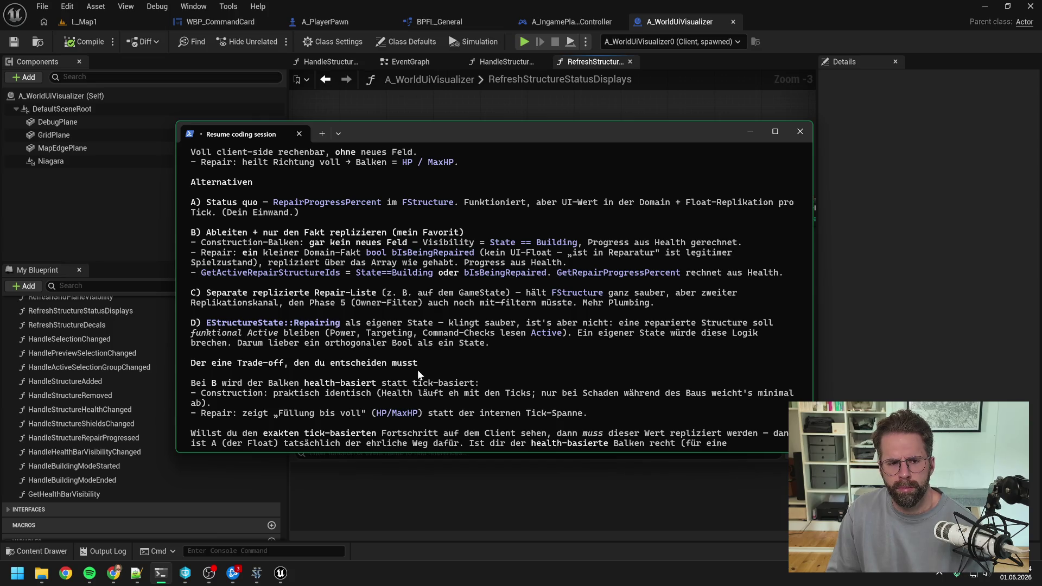
pyautogui.scroll(-8, 468, 337)
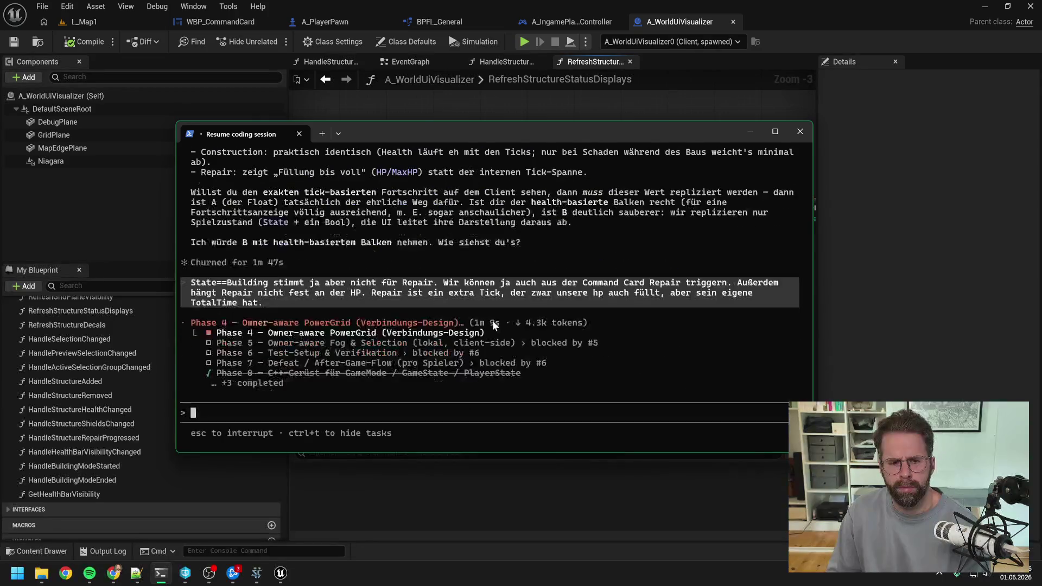
# Write a German reply: only GetActiveRepairStructureIds needs replicating so the right Ids reach the Blueprint.
pyautogui.write('eige')
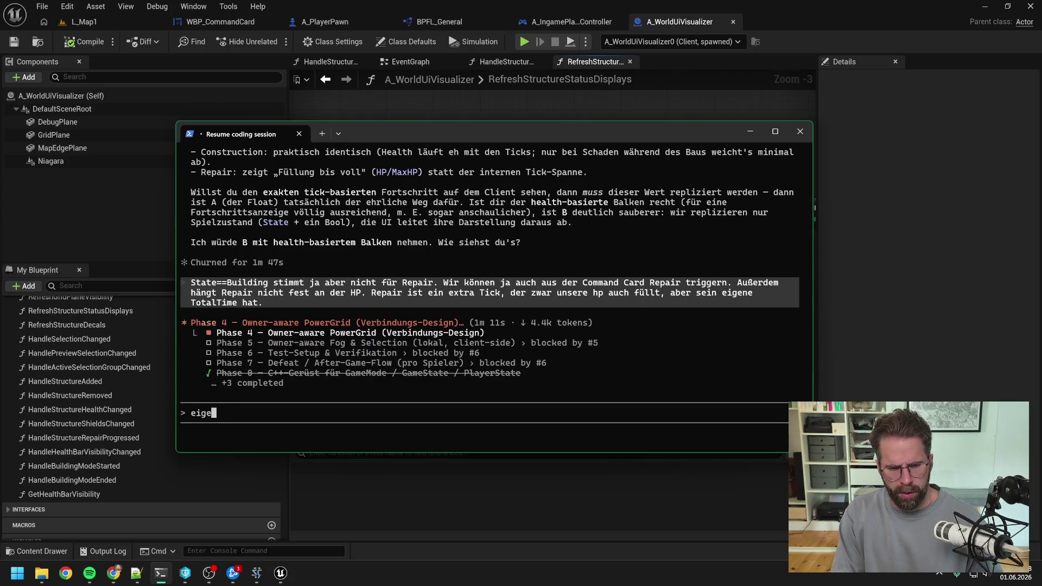
pyautogui.write('ntlich müssen wir j')
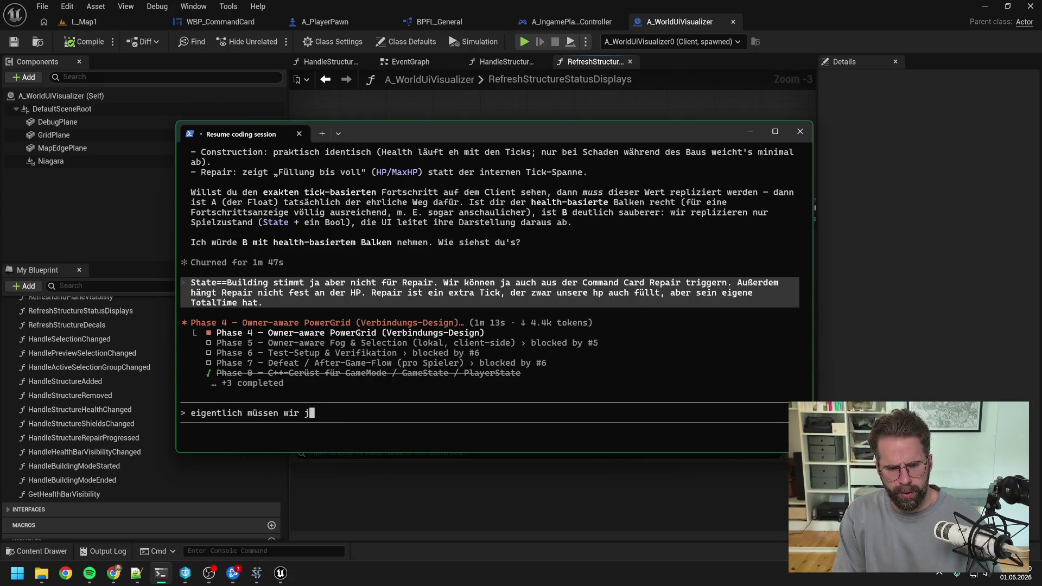
pyautogui.write('a auch nur')
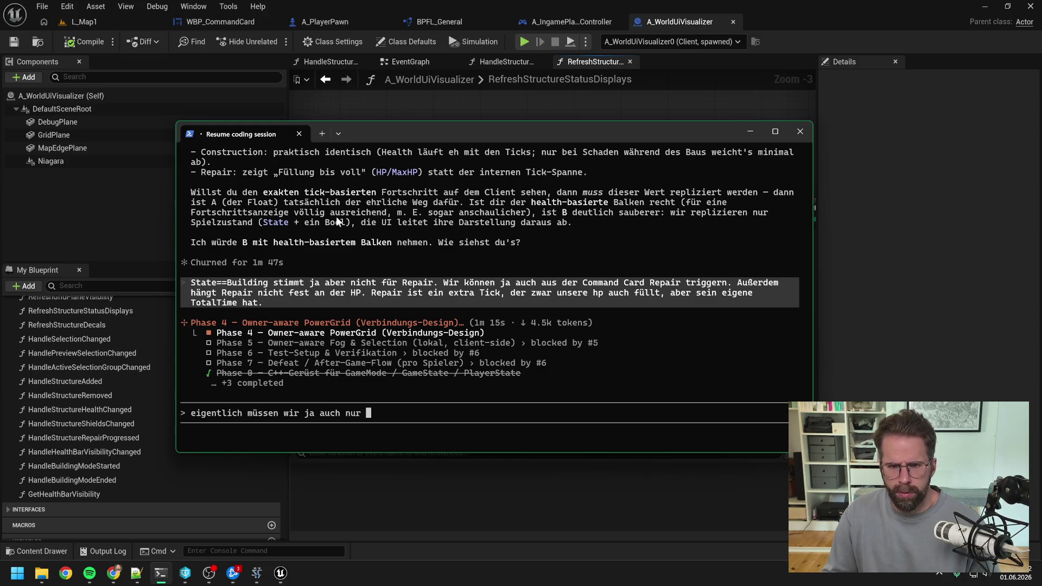
pyautogui.moveTo(467, 132)
pyautogui.mouseDown()
pyautogui.moveTo(578, 262)
pyautogui.moveTo(688, 304)
pyautogui.moveTo(868, 144)
pyautogui.moveTo(898, 140)
pyautogui.mouseUp()
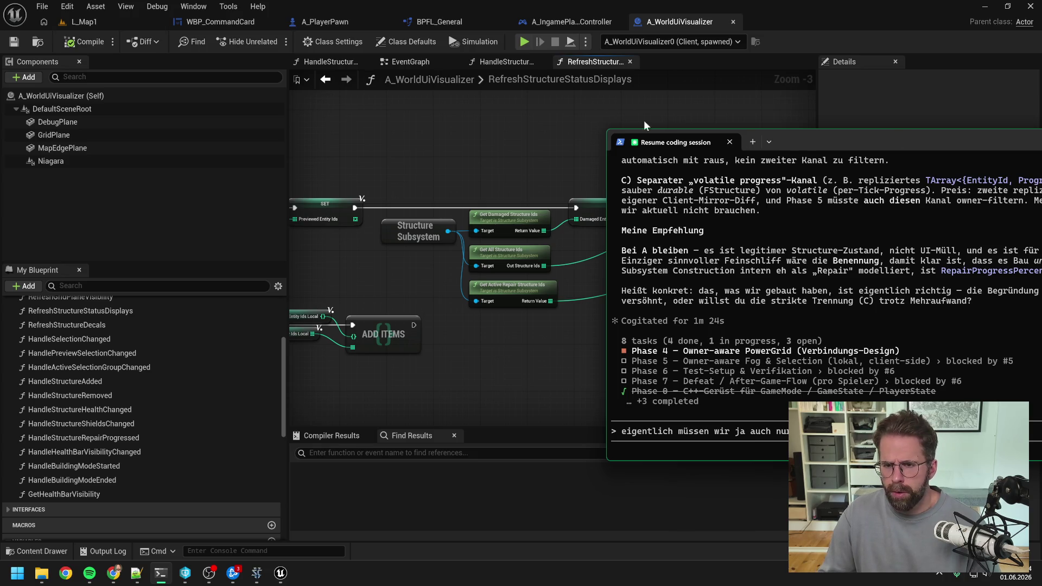
pyautogui.moveTo(774, 141); pyautogui.dragTo(302, 137)
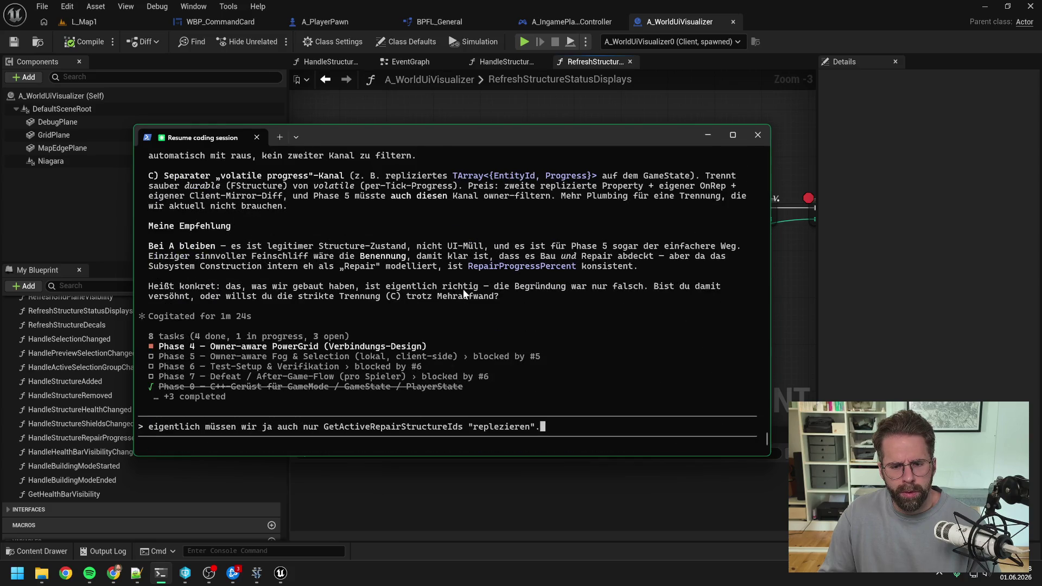
pyautogui.press('BackSpace')
pyautogui.press('BackSpace')
pyautogui.press('BackSpace')
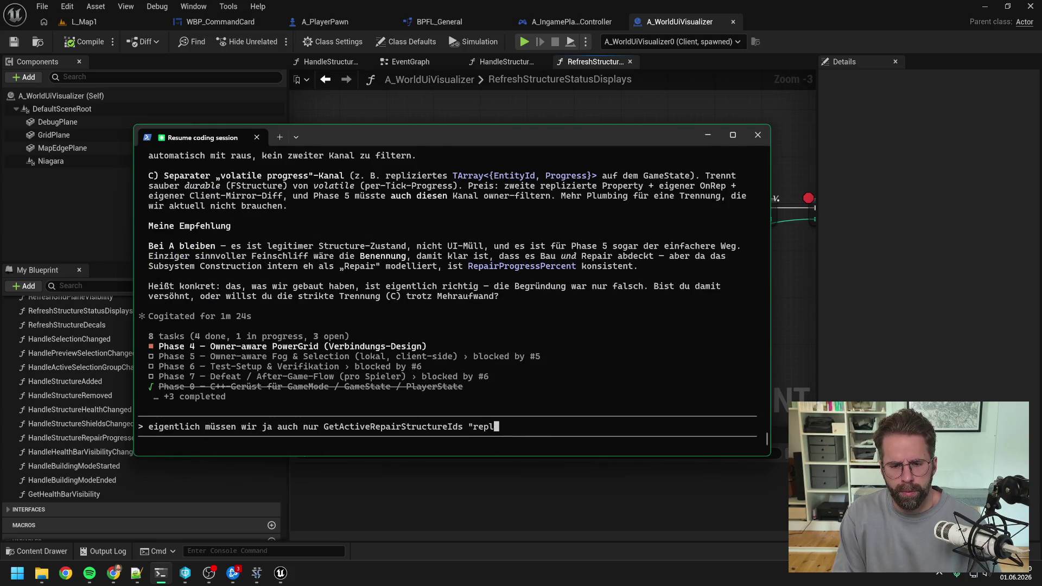
pyautogui.write('izieren')
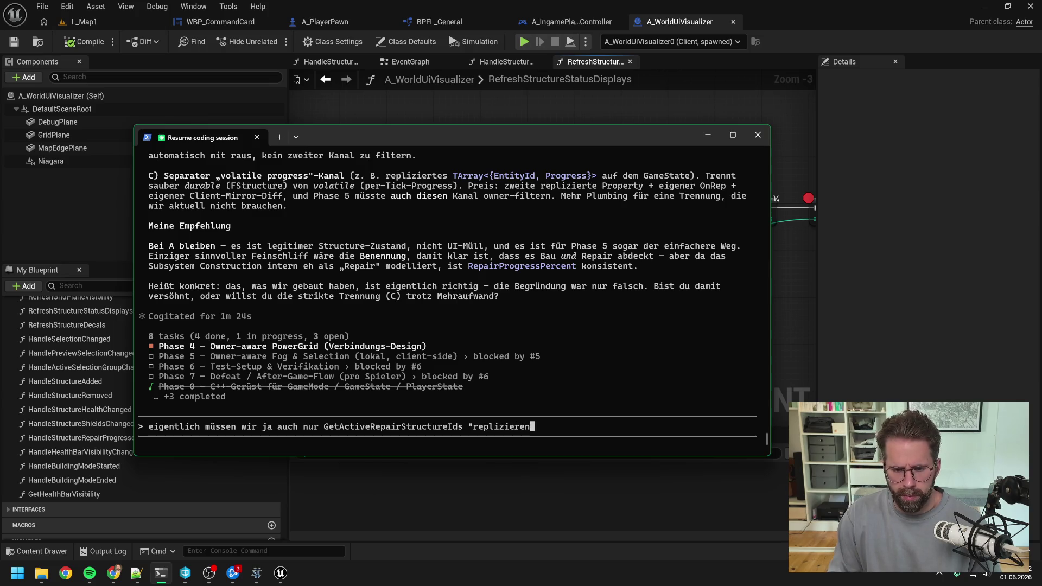
pyautogui.write('"')
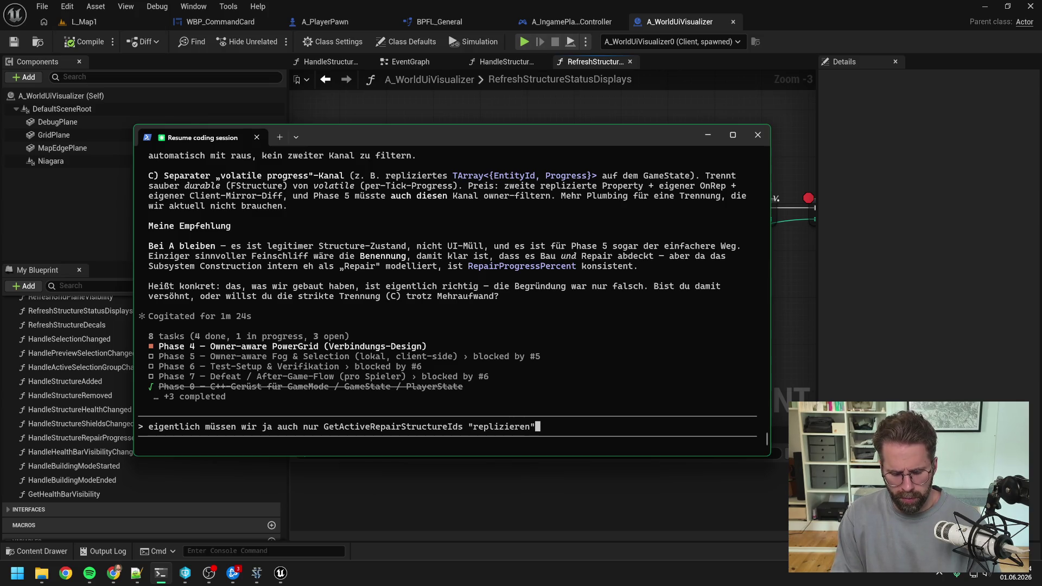
pyautogui.write('. Also dass d')
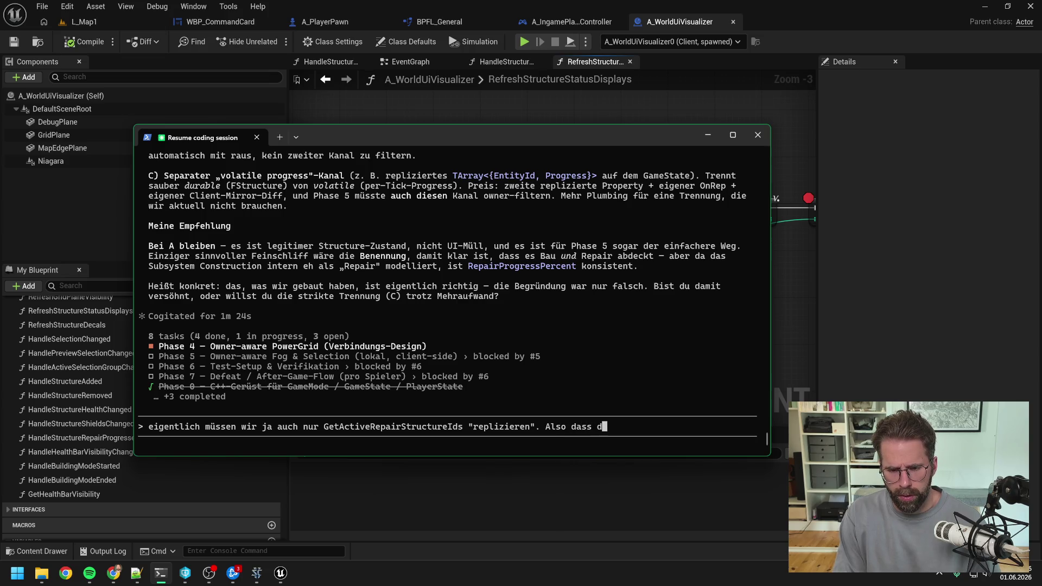
pyautogui.write('ort auch a')
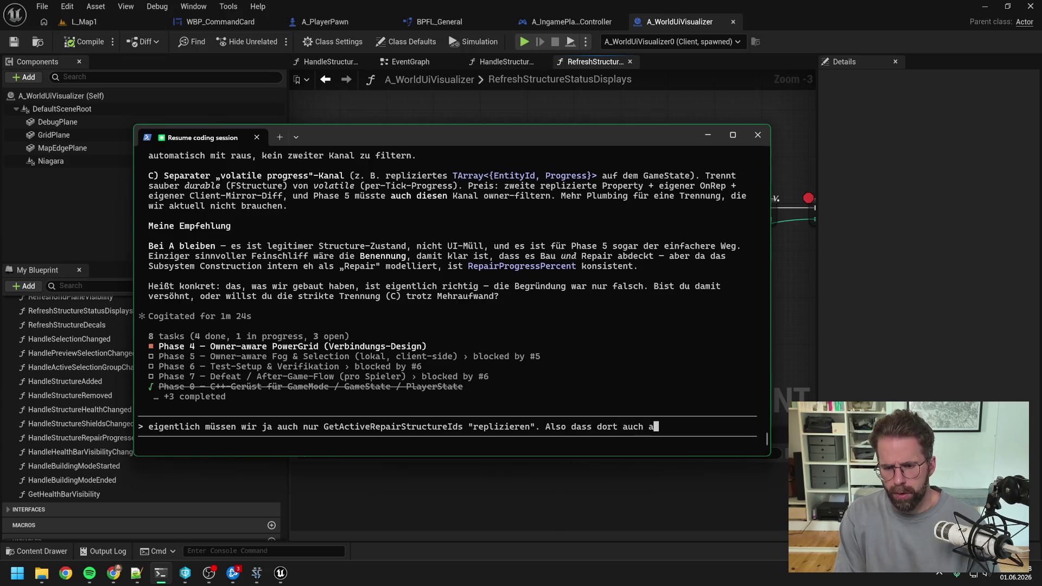
pyautogui.press('BackSpace')
pyautogui.write('die richtigen ID')
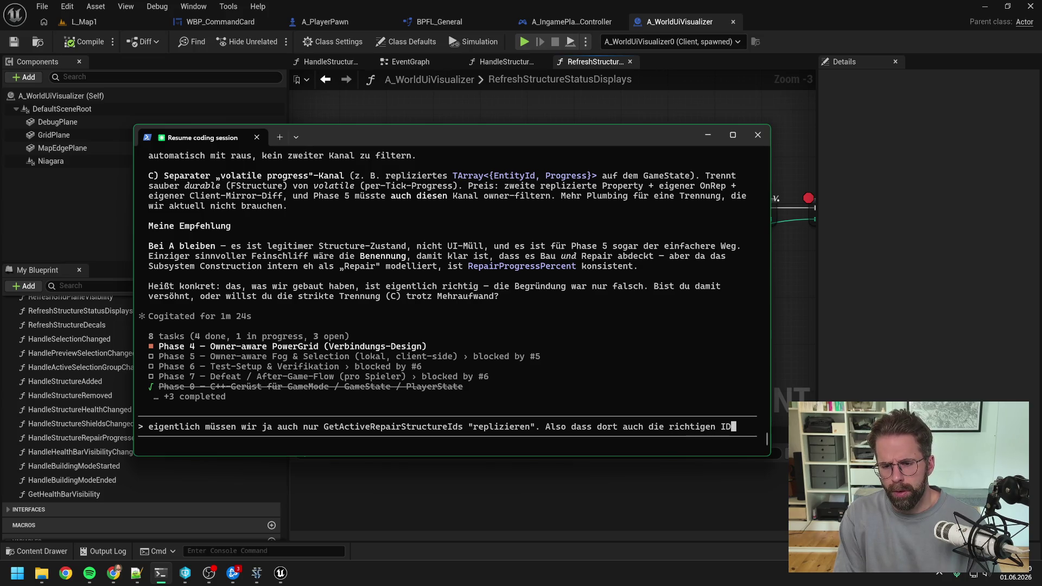
pyautogui.press('BackSpace')
pyautogui.write('ds')
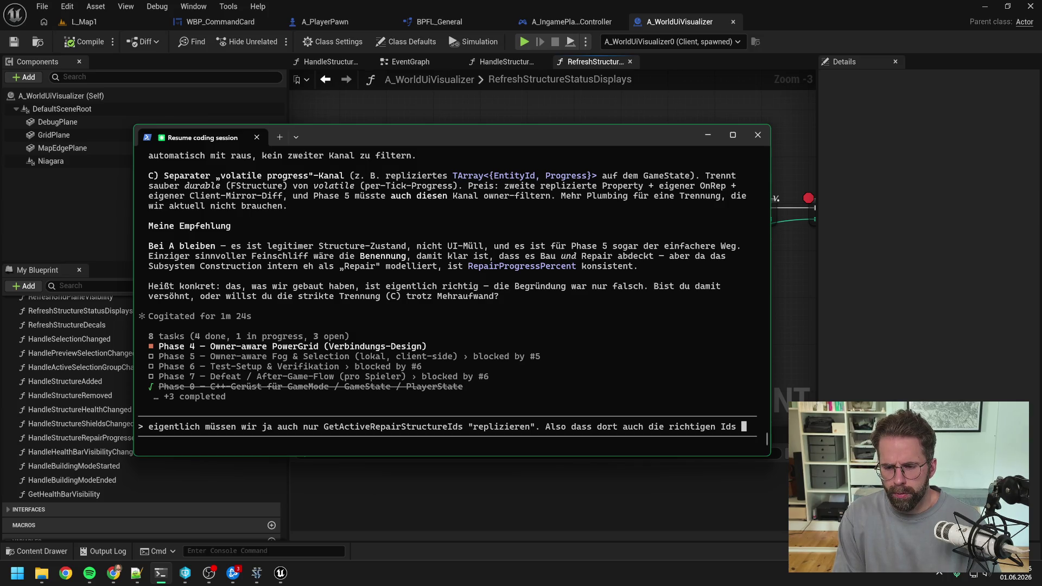
pyautogui.write(' für')
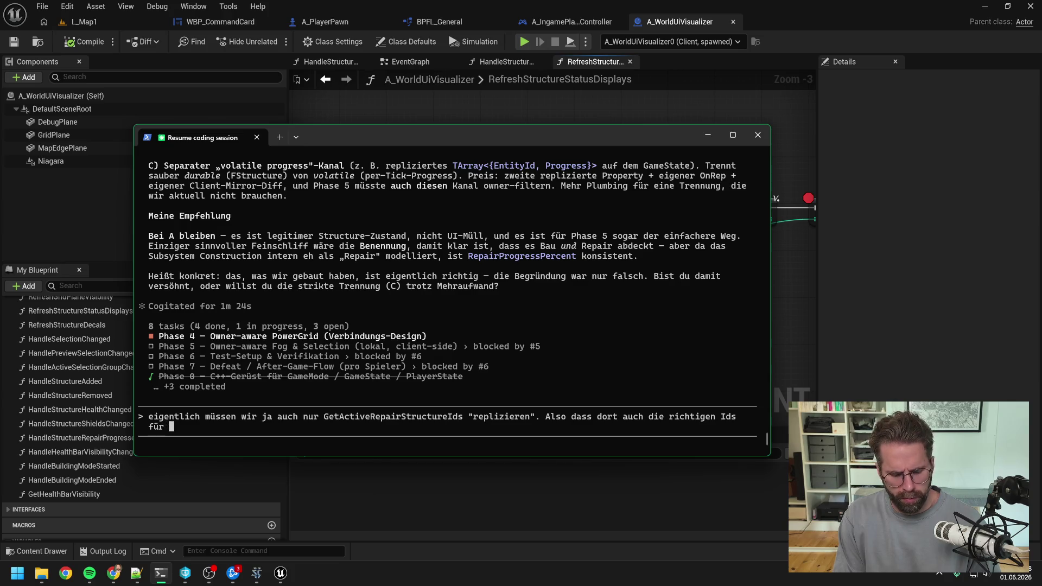
pyautogui.write(' BP ankommen,')
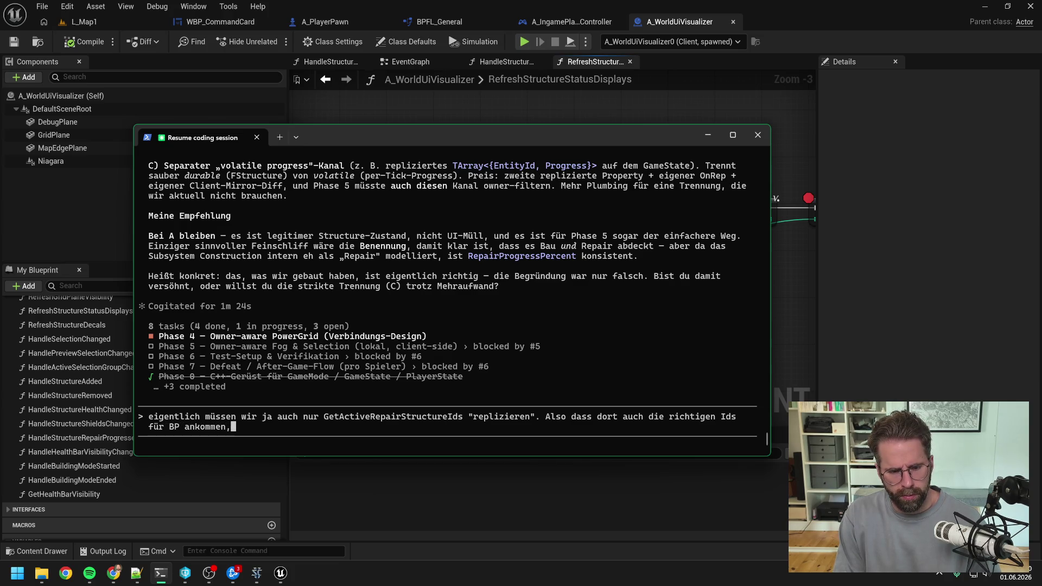
pyautogui.write(' alles ande')
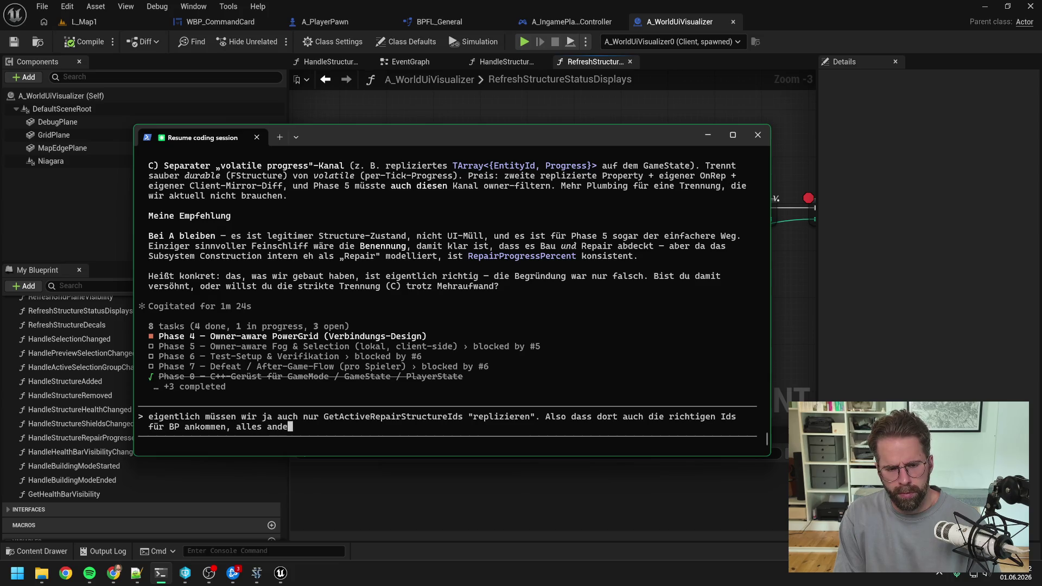
pyautogui.write('re passt ja bereits')
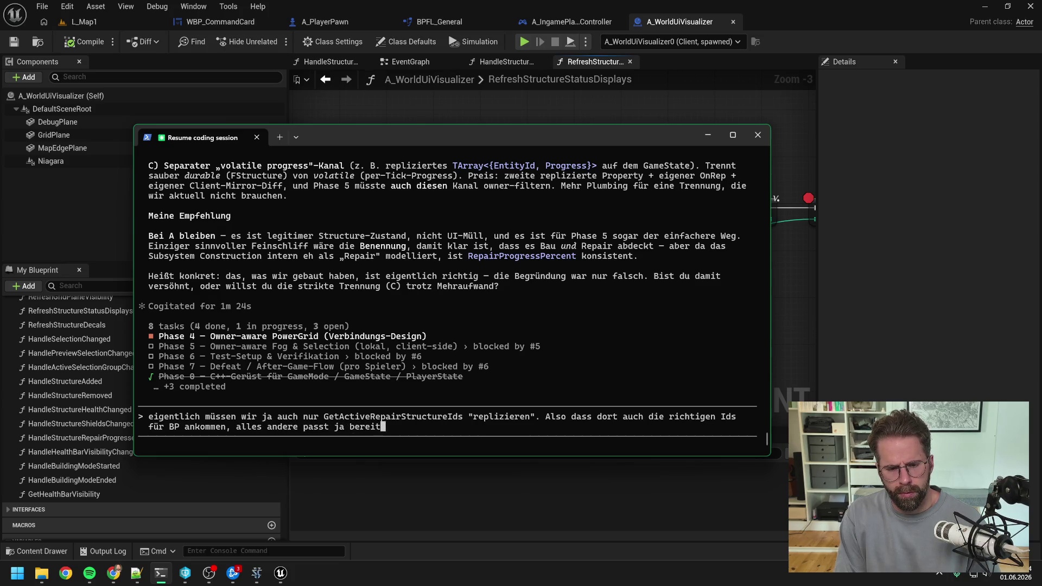
pyautogui.scroll(5, 453, 307)
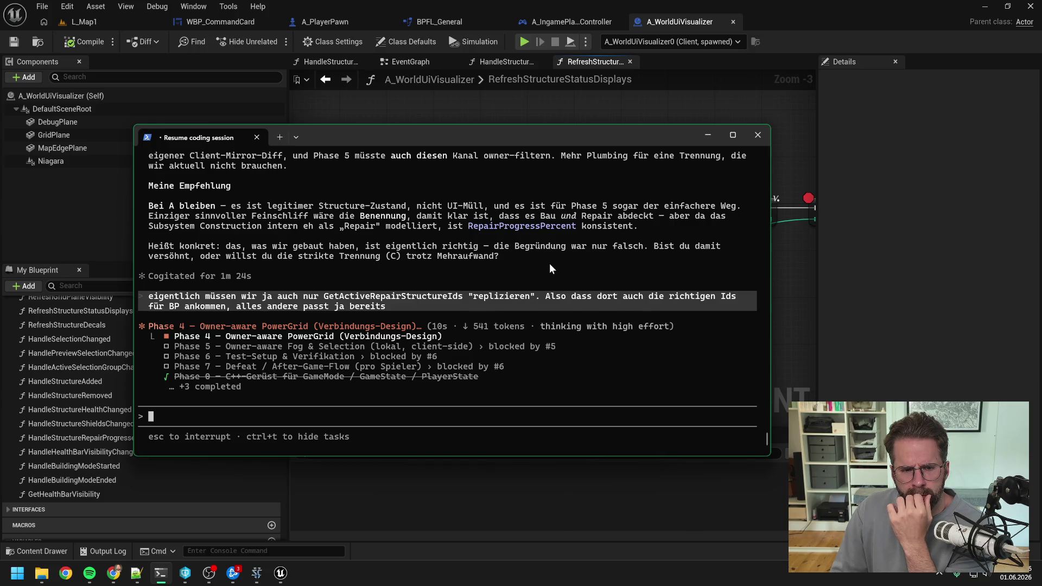
# Reread the agent's previous answer, glance at the Blueprint graph in Unreal, and return to Claude Code.
pyautogui.scroll(7, 548, 264)
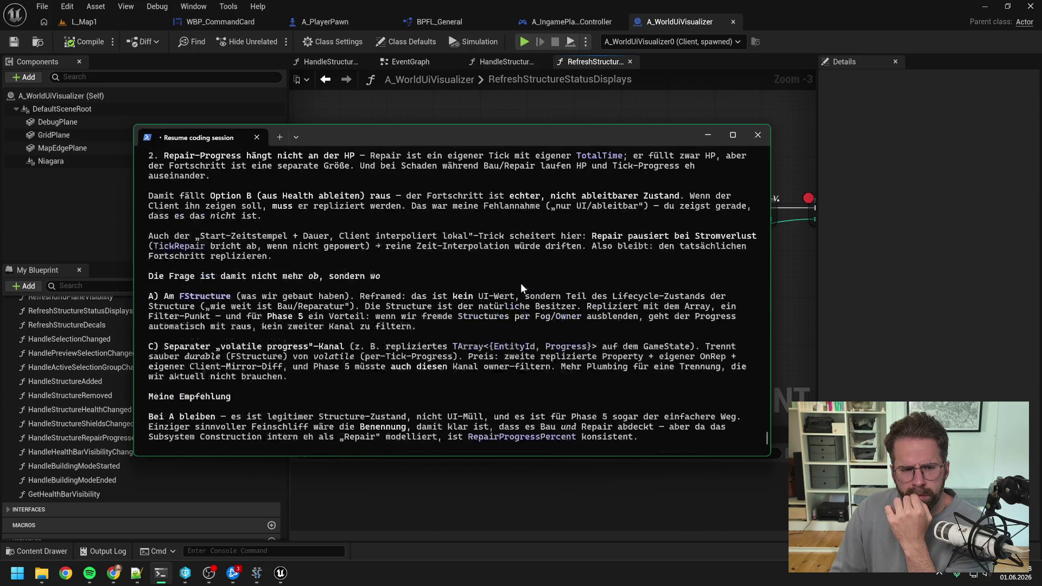
pyautogui.scroll(2, 515, 288)
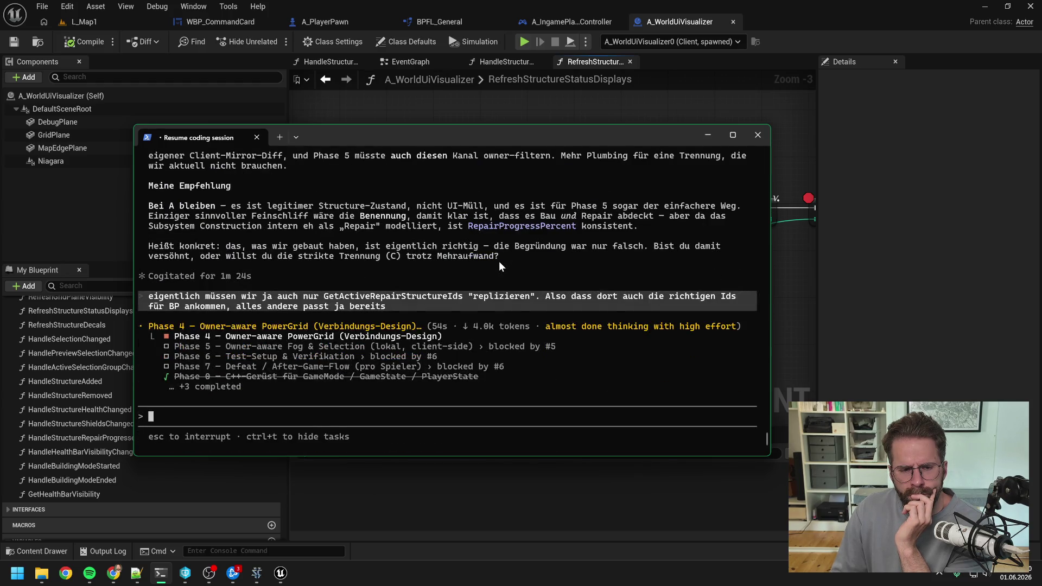
pyautogui.click(777, 274)
pyautogui.moveTo(789, 278); pyautogui.dragTo(681, 272)
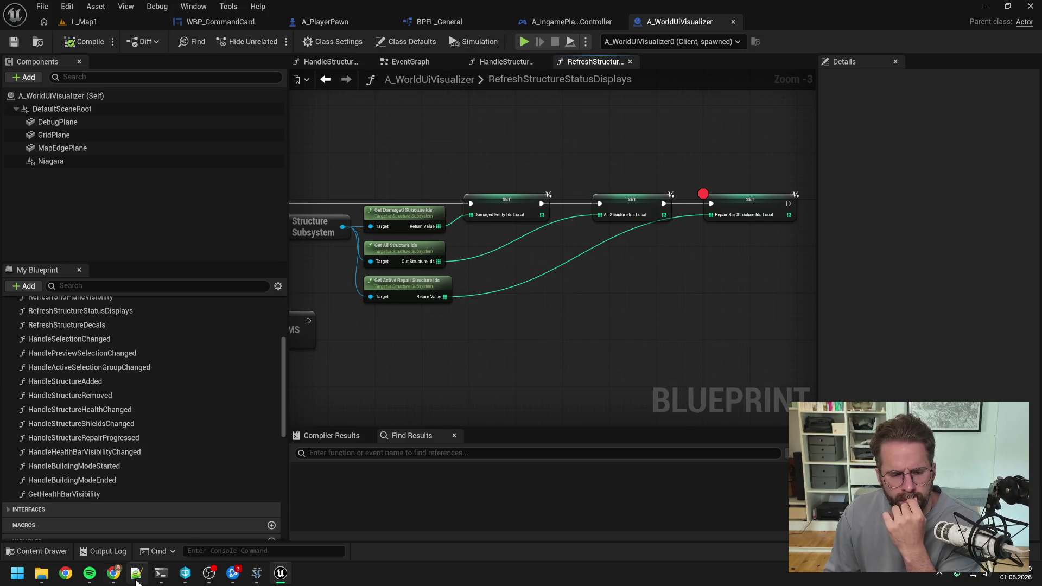
pyautogui.click(161, 573)
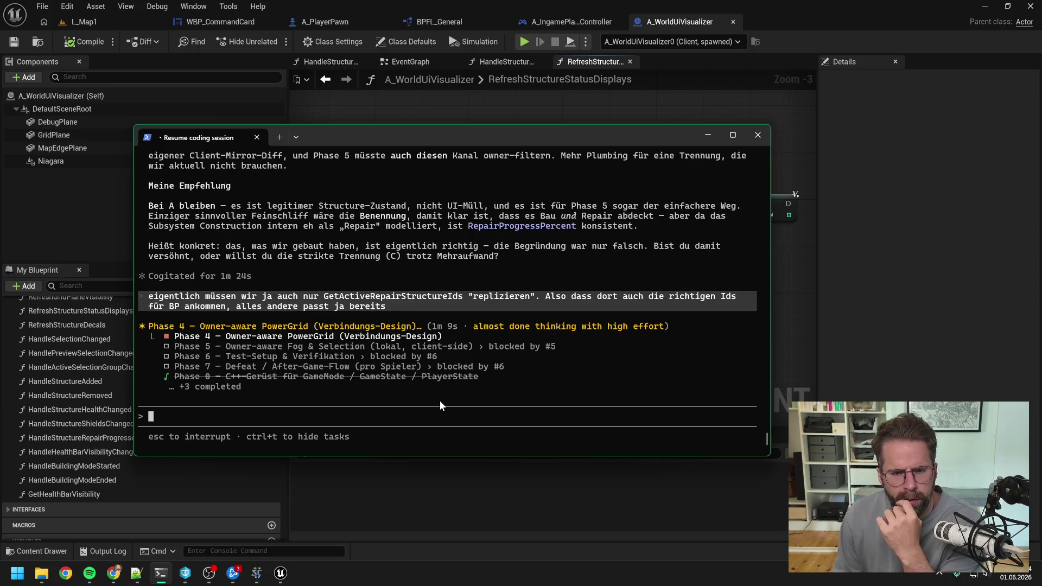
pyautogui.scroll(5, 457, 356)
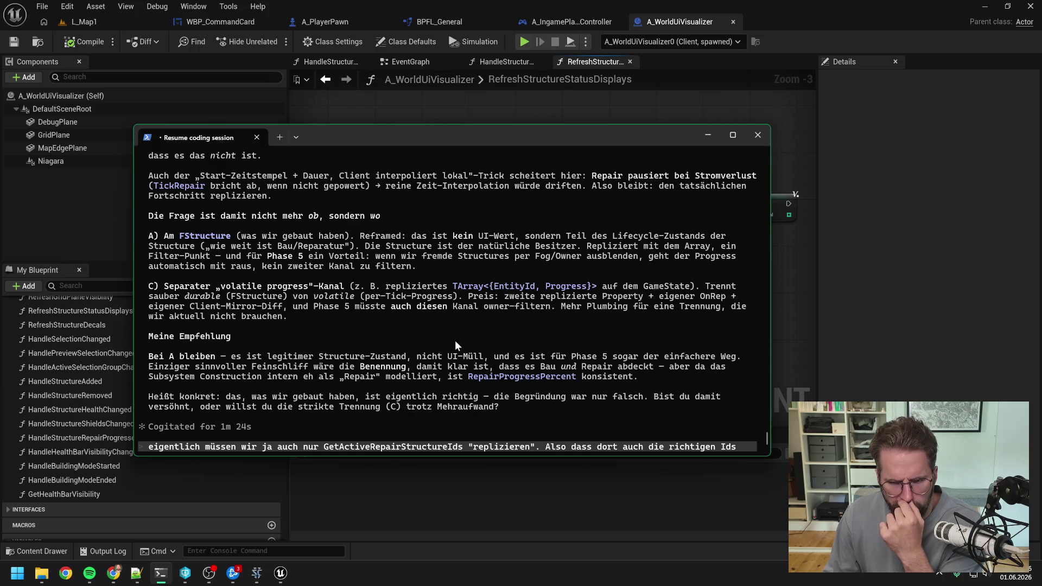
# Frame the CONTAINS, Select and Get Repair Progress Percent nodes in the graph, then switch back to the agent.
pyautogui.click(780, 283)
pyautogui.scroll(-5, 622, 314)
pyautogui.scroll(5, 622, 314)
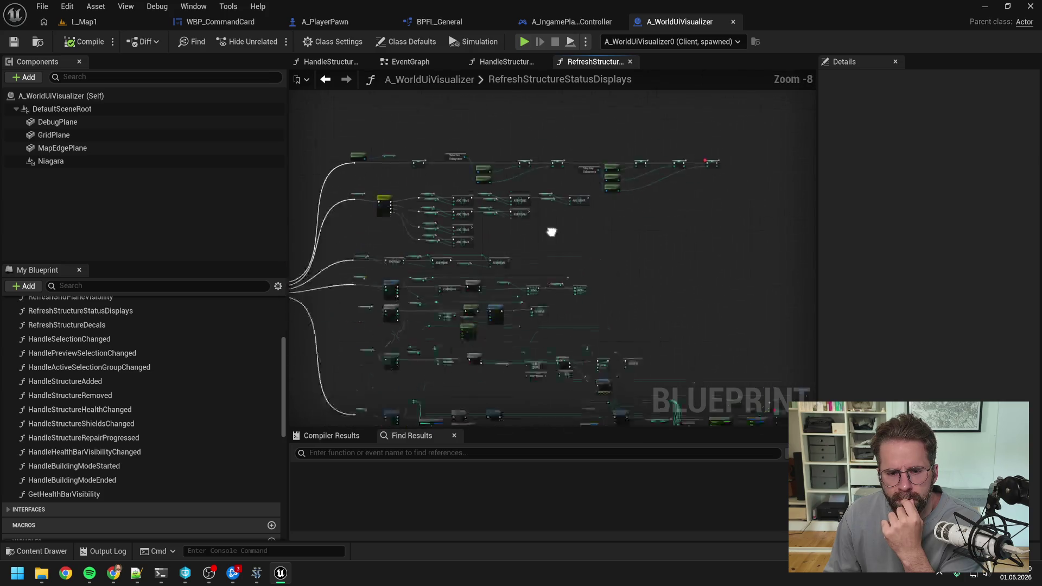
pyautogui.scroll(1, 597, 243)
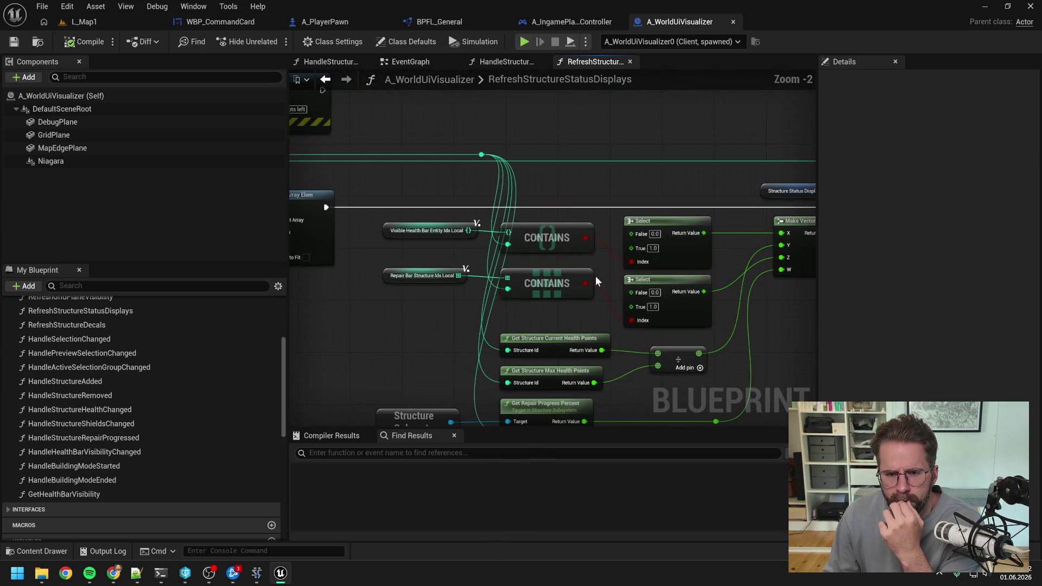
pyautogui.moveTo(721, 314); pyautogui.dragTo(697, 259)
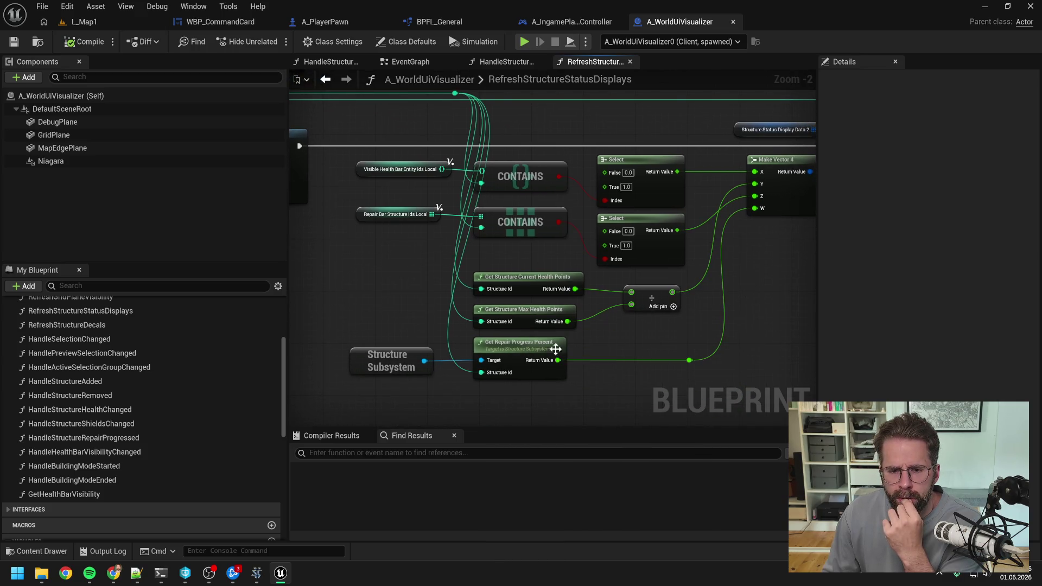
pyautogui.moveTo(545, 350); pyautogui.dragTo(507, 338)
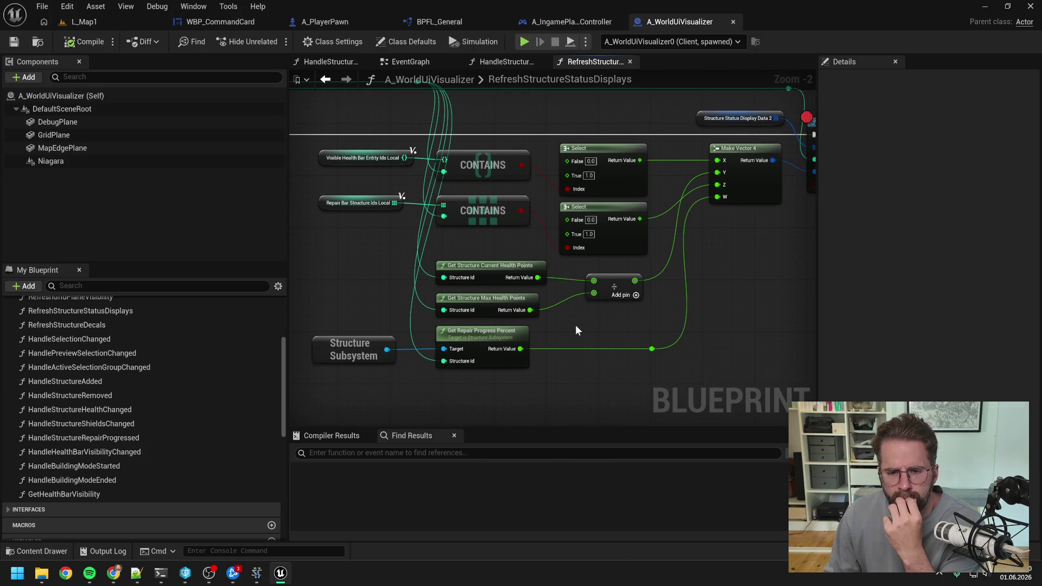
pyautogui.scroll(-1, 576, 330)
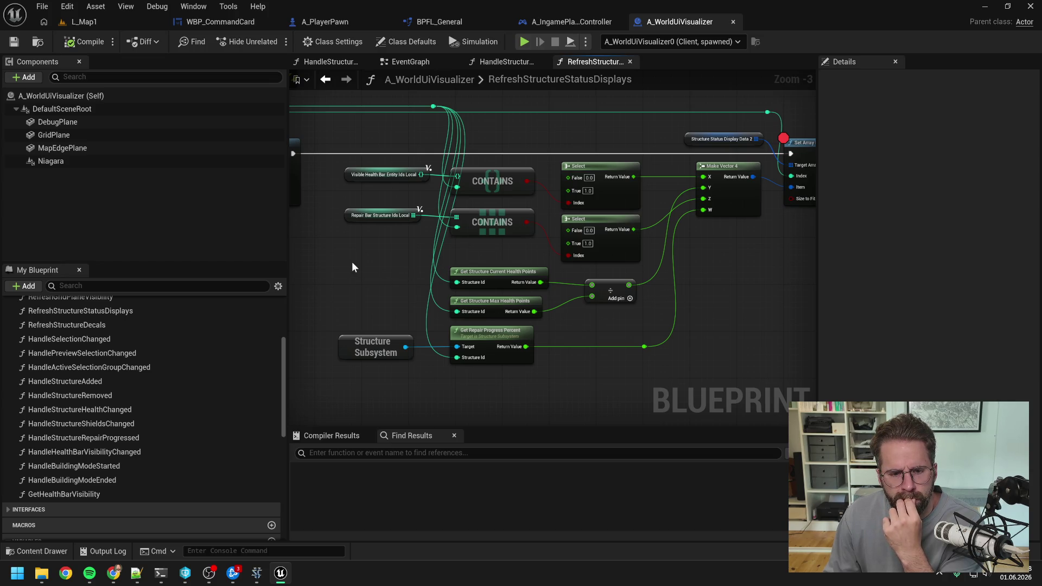
pyautogui.click(161, 573)
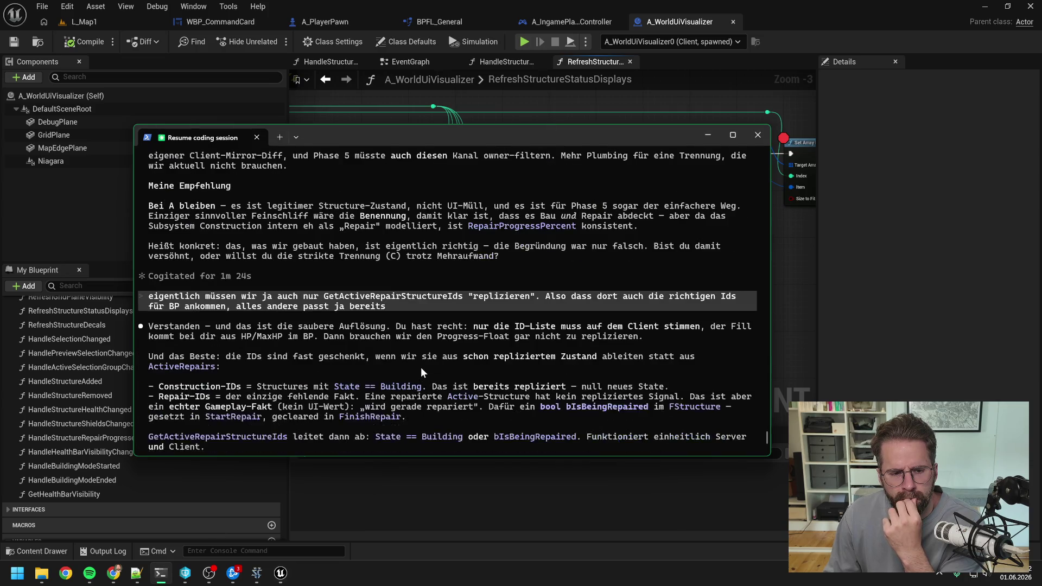
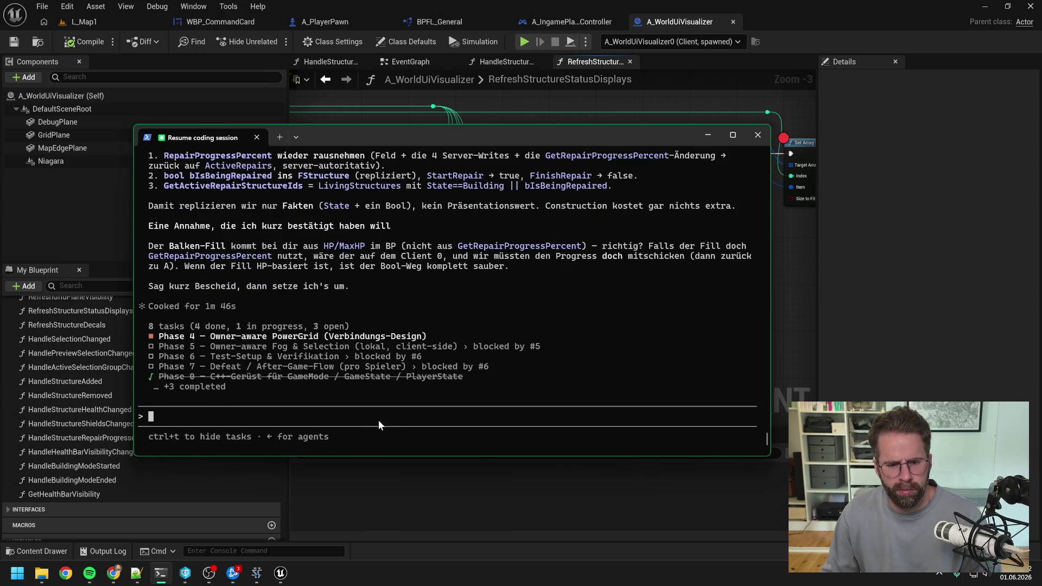
# Reply that the bar fill still comes from GetRepairProgressPercent, so progress must be sent after all.
pyautogui.write('G')
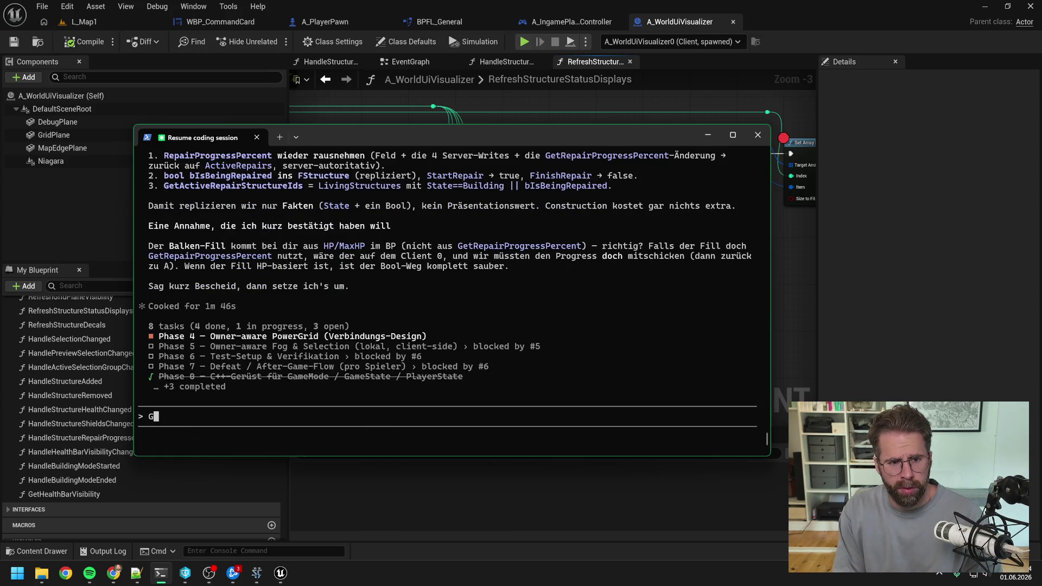
pyautogui.write('er Balk')
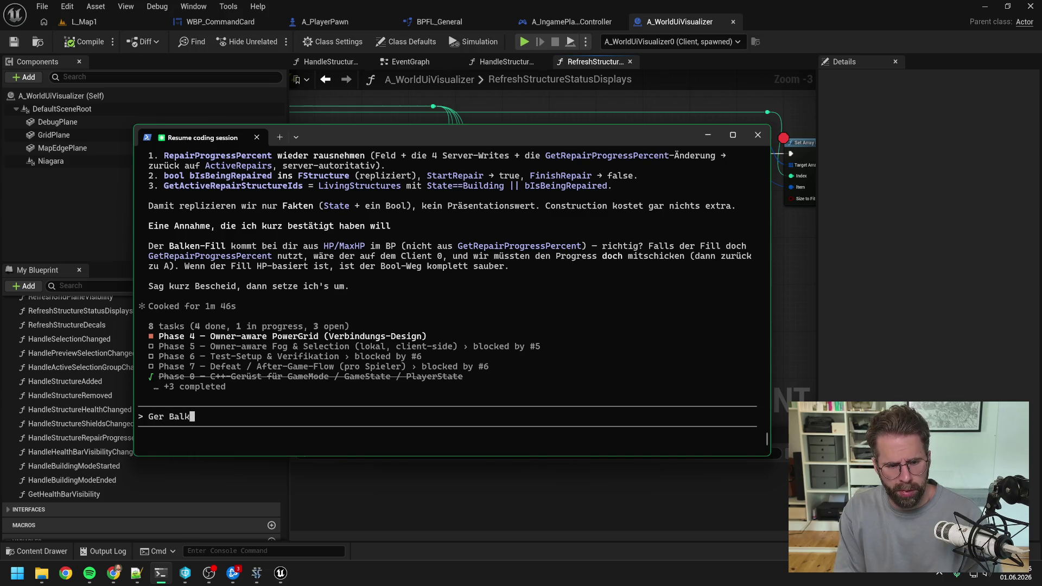
pyautogui.write('en-Fill kommt na')
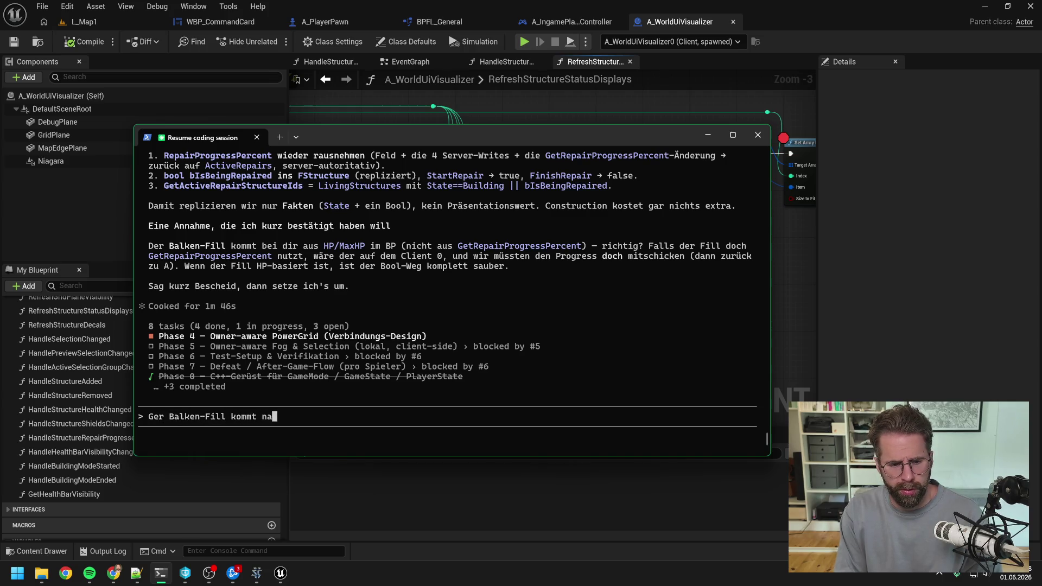
pyautogui.write('türlich noch imme')
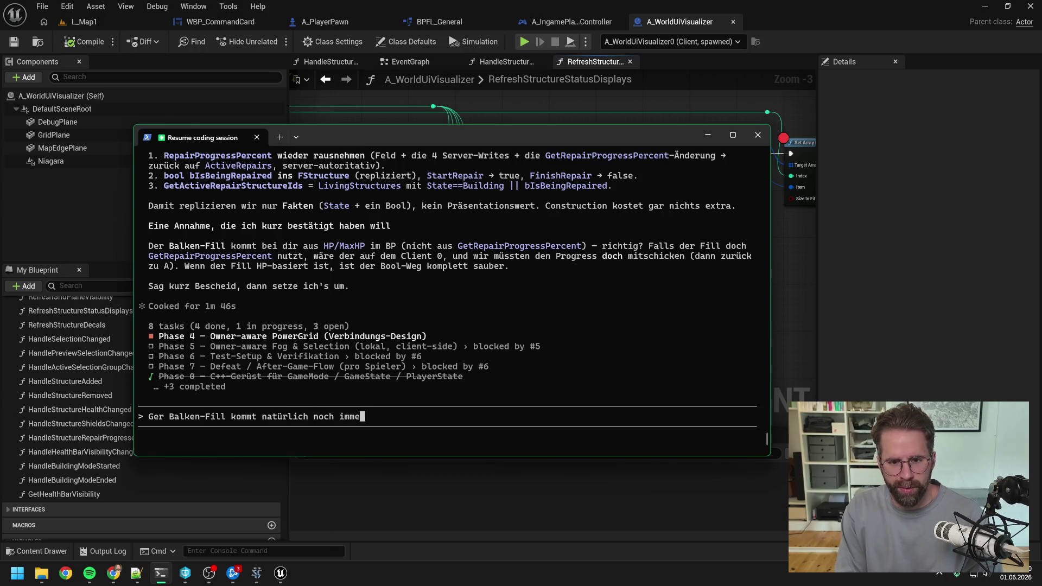
pyautogui.write('r aus GetRe')
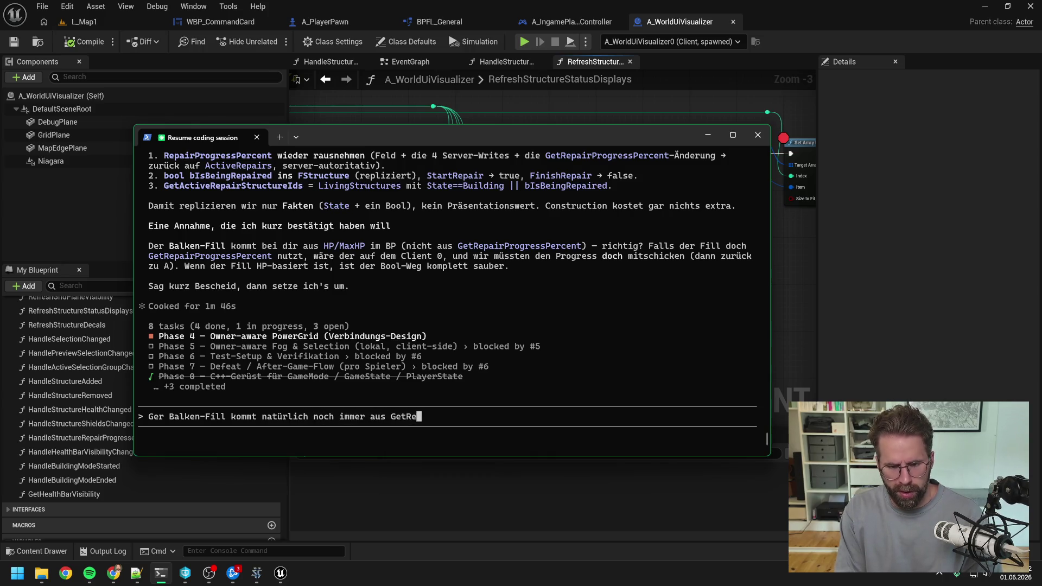
pyautogui.write('pairProgressPercent')
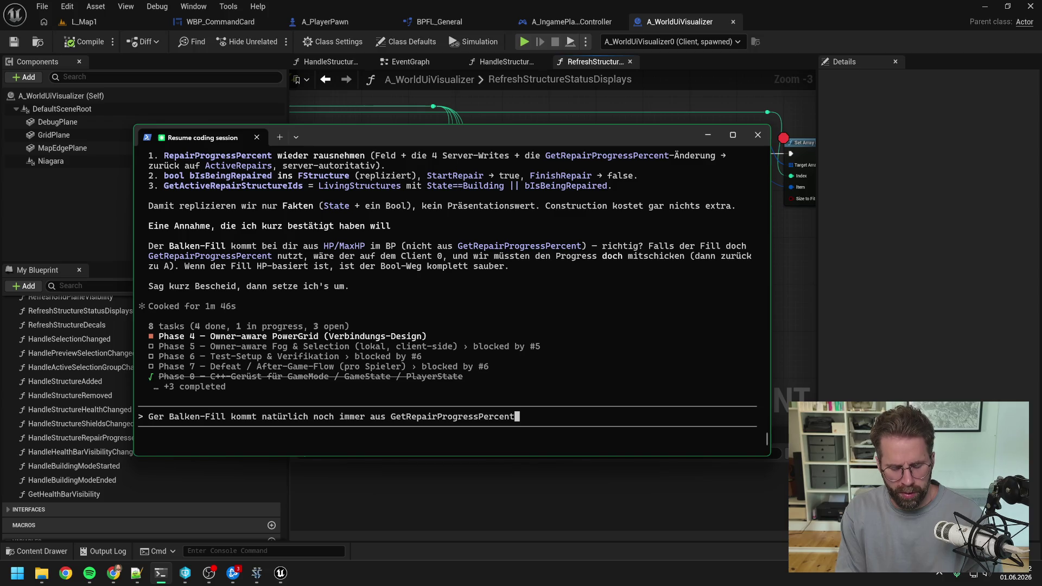
pyautogui.write(', heißt wir ')
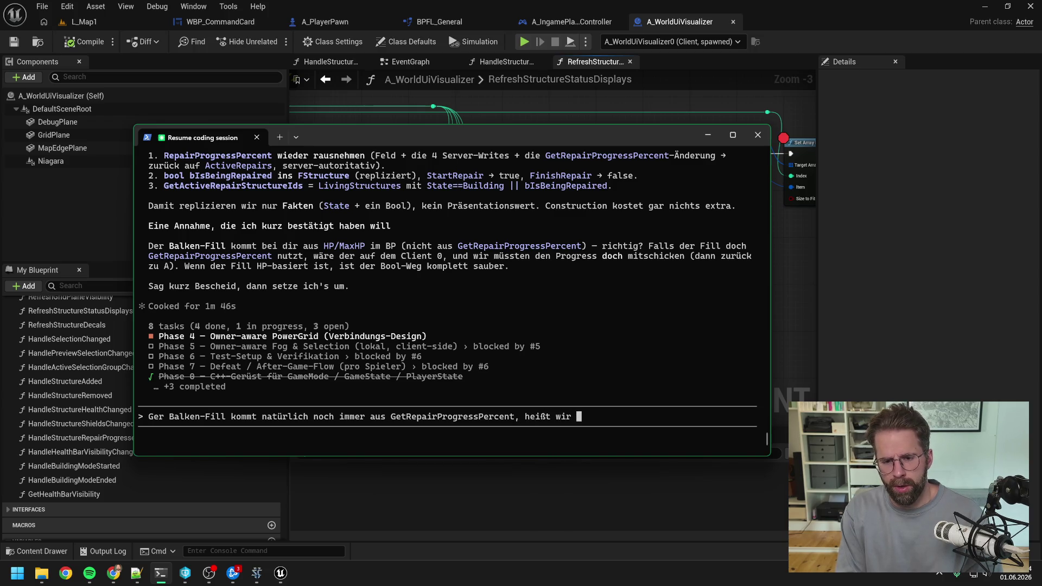
pyautogui.write('müssen ihn do')
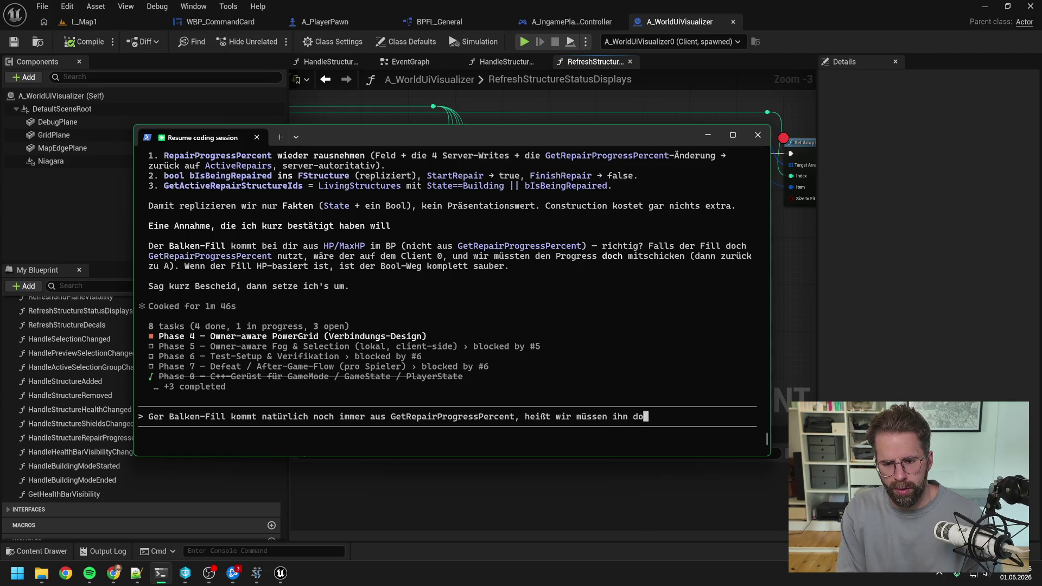
pyautogui.write('ch mitschicken')
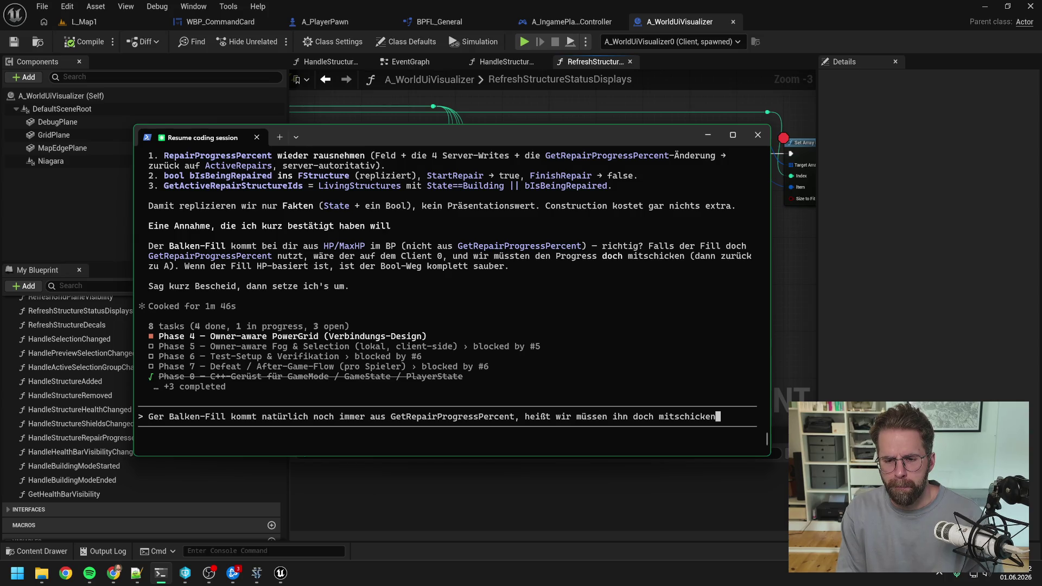
pyautogui.write('.')
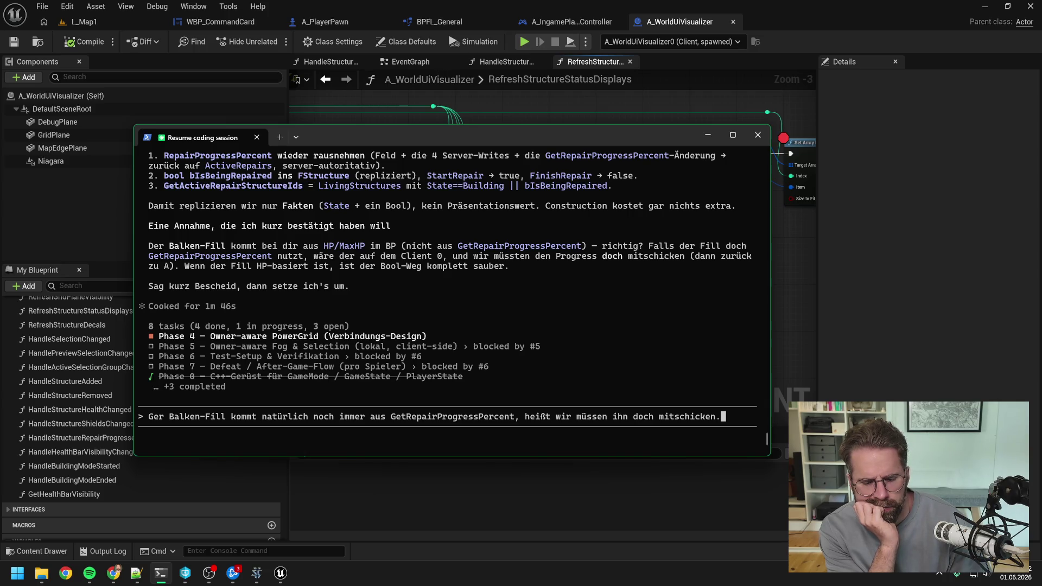
pyautogui.press('Return')
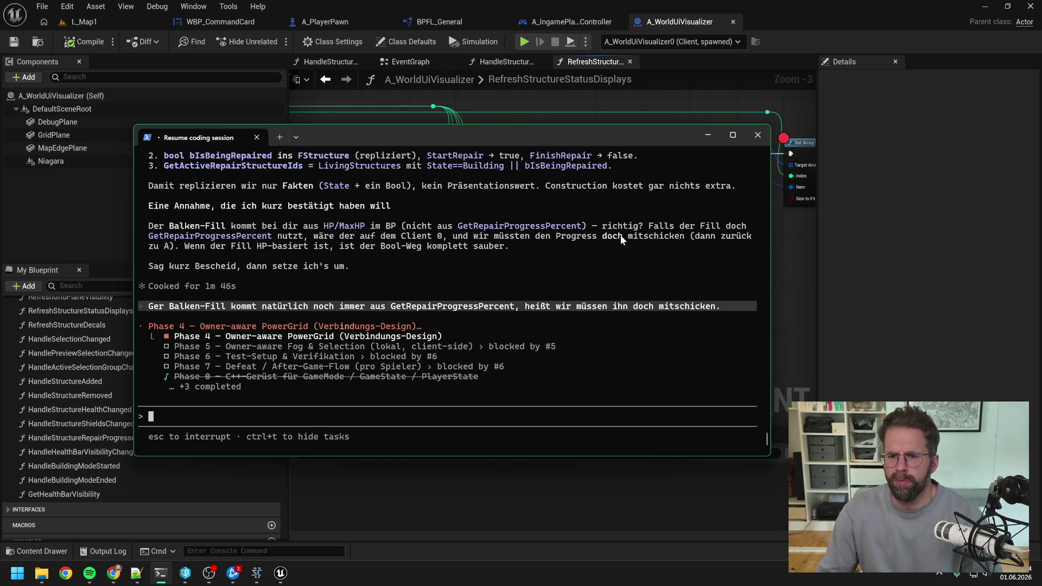
pyautogui.press('ctrl+super+Right')
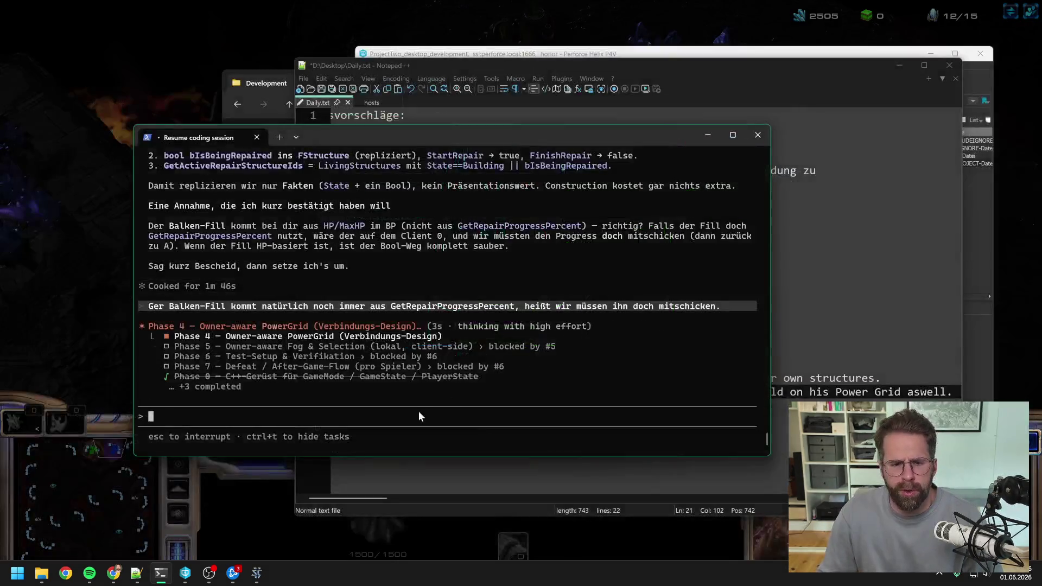
# Rebuild ProjectTwo.sln in Visual Studio to 1 succeeded, 0 failed, then close it.
pyautogui.click(42, 573)
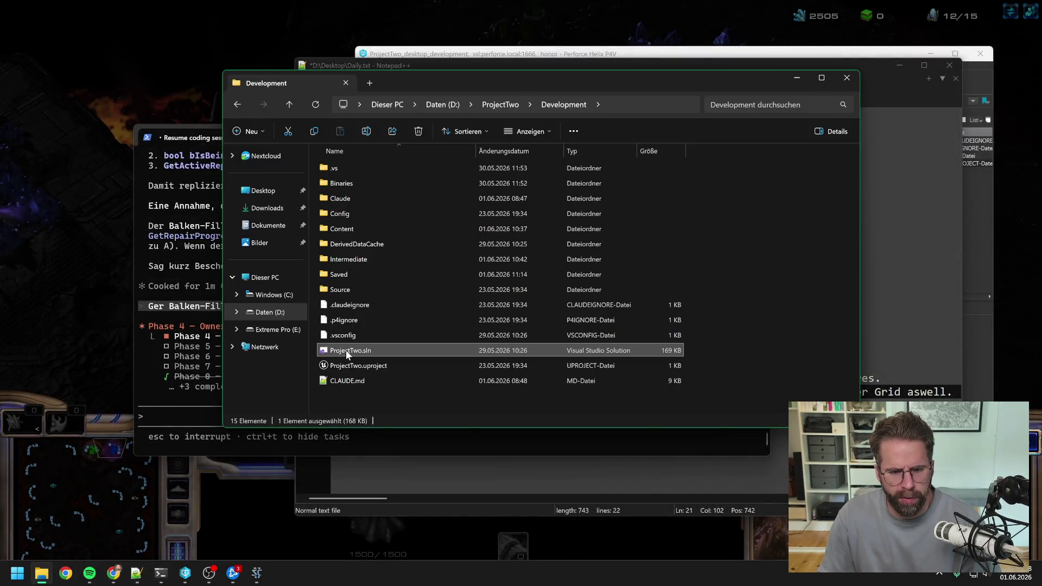
pyautogui.doubleClick(346, 350)
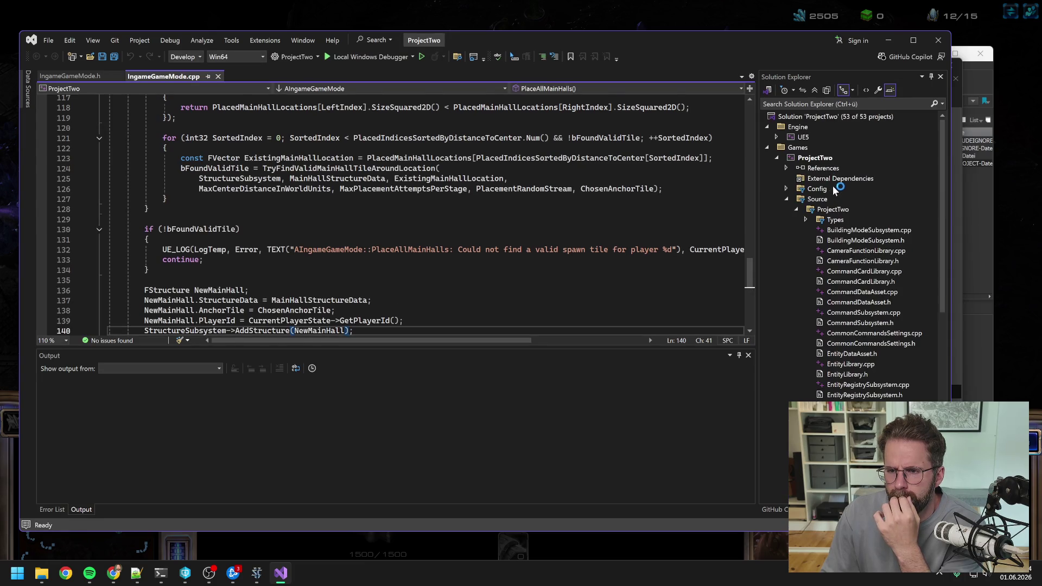
pyautogui.rightClick(815, 158)
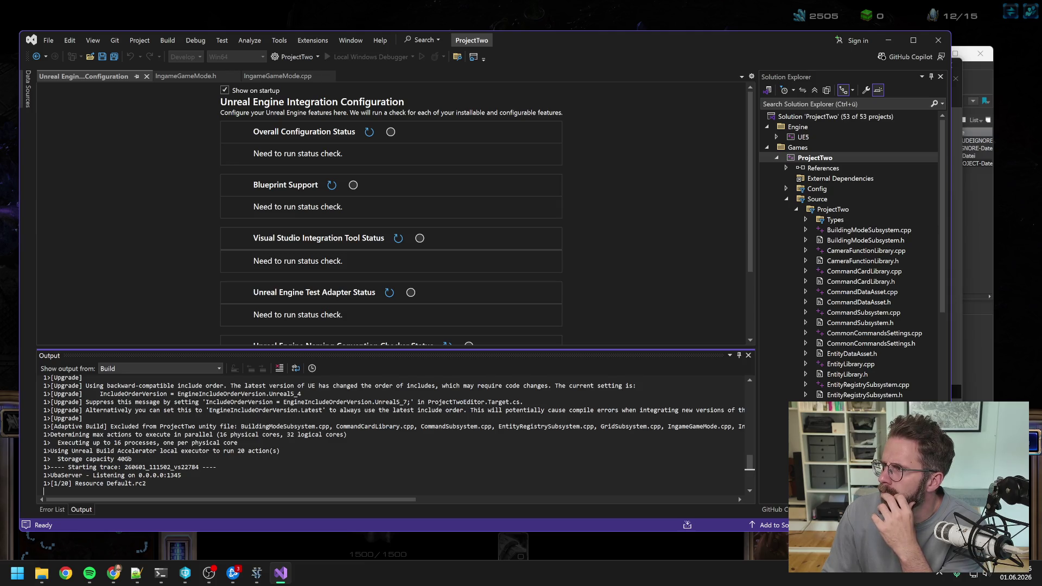
pyautogui.hotkey('alt', 'Tab')
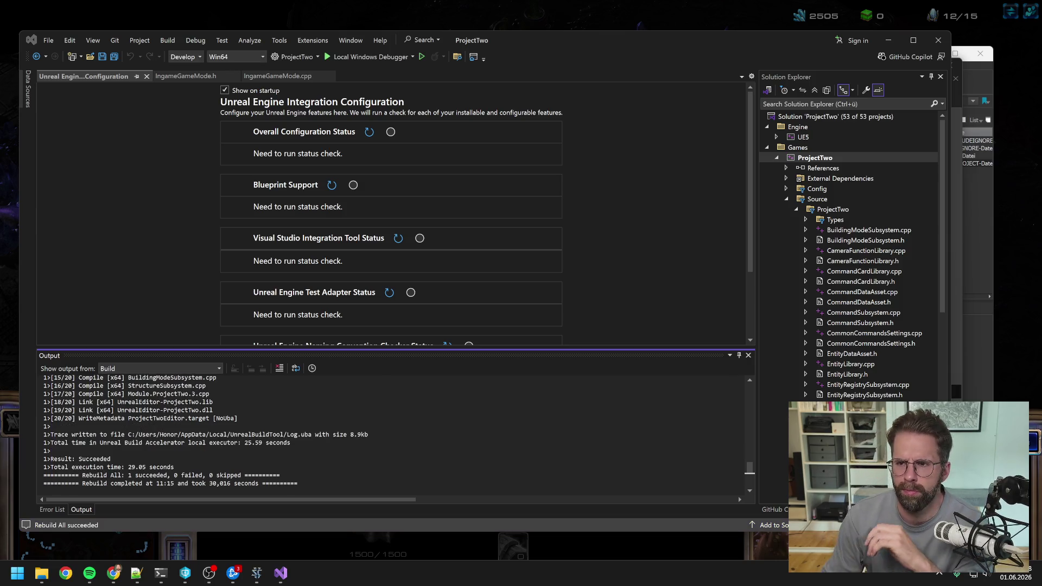
pyautogui.click(938, 41)
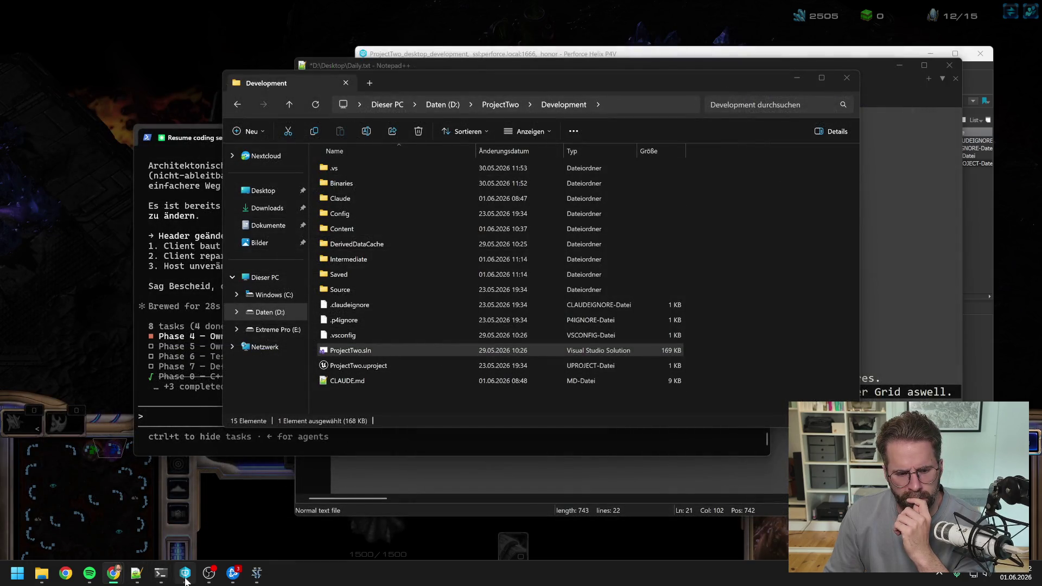
# Start Play-in-Editor and resume past the Set Array Item breakpoint until the Main Hall's green bar shows.
pyautogui.click(185, 572)
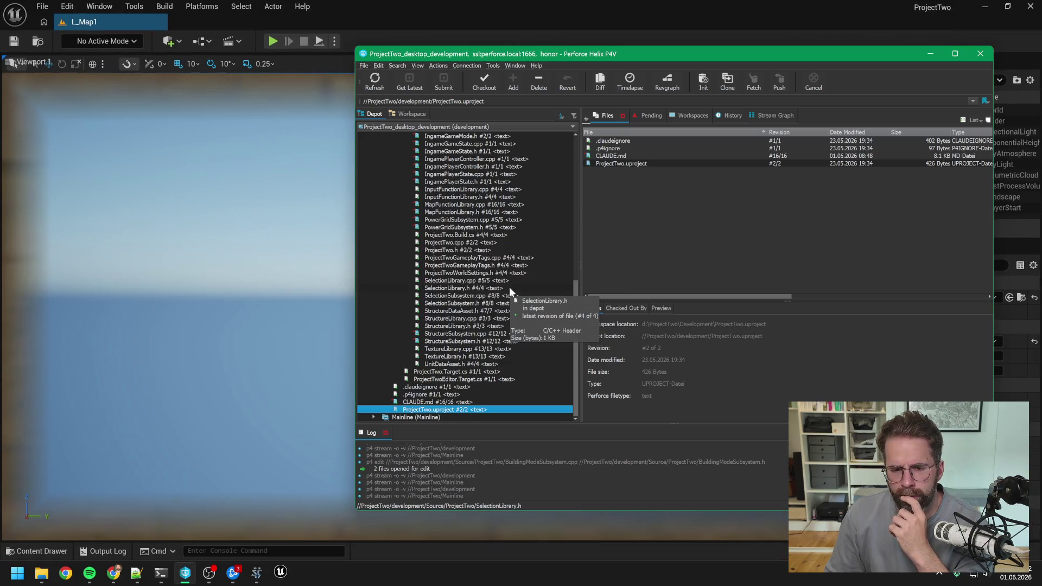
pyautogui.click(402, 19)
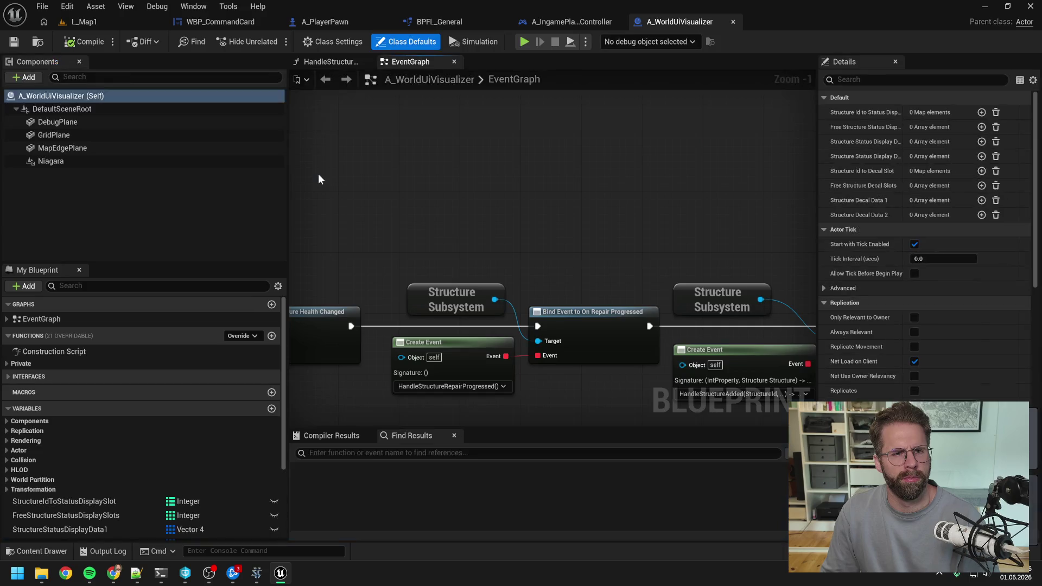
pyautogui.hotkey('alt', 'p')
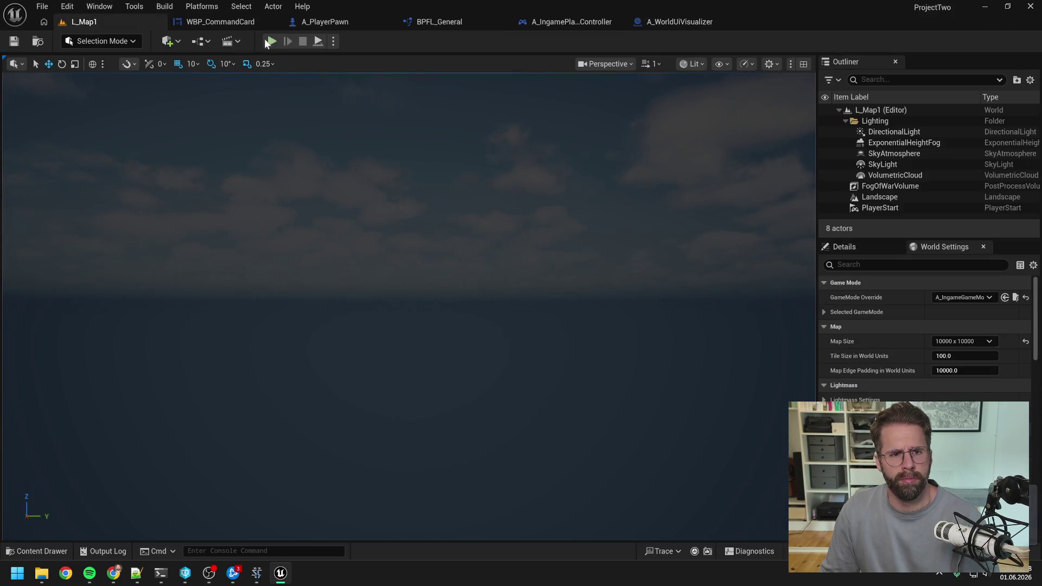
pyautogui.scroll(-4, 359, 170)
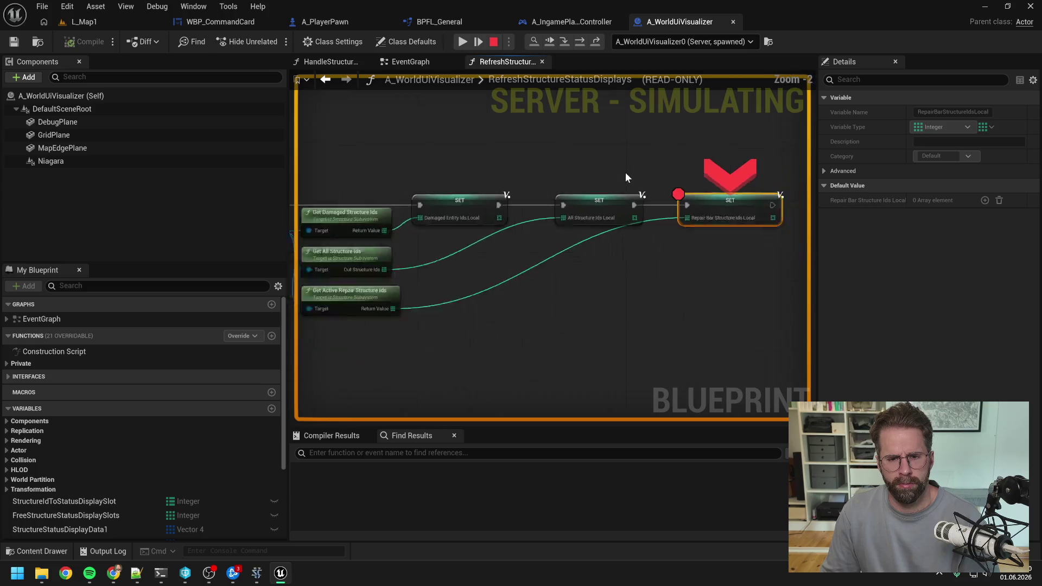
pyautogui.moveTo(472, 266)
pyautogui.click(727, 161)
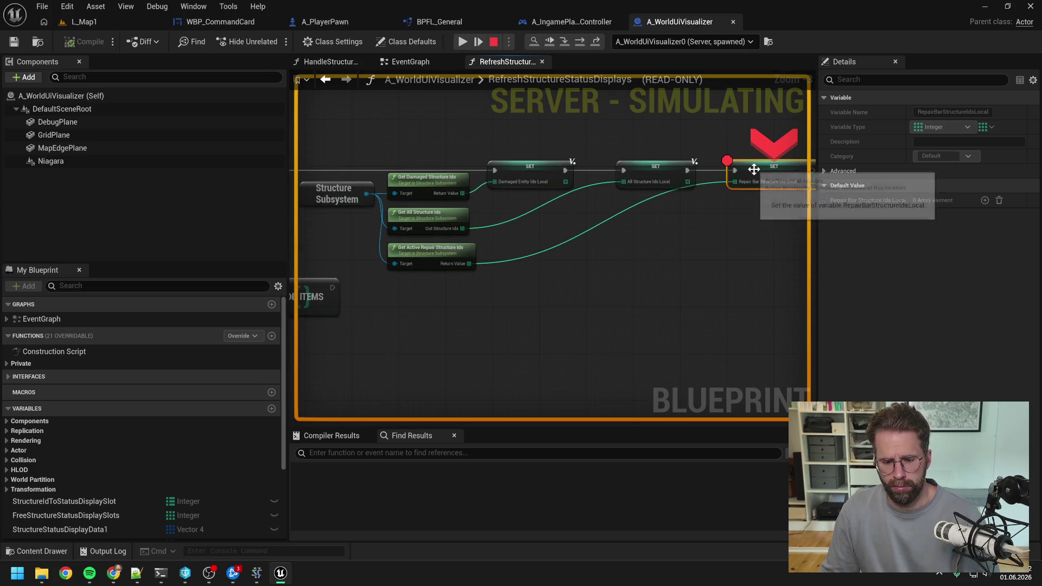
pyautogui.click(462, 42)
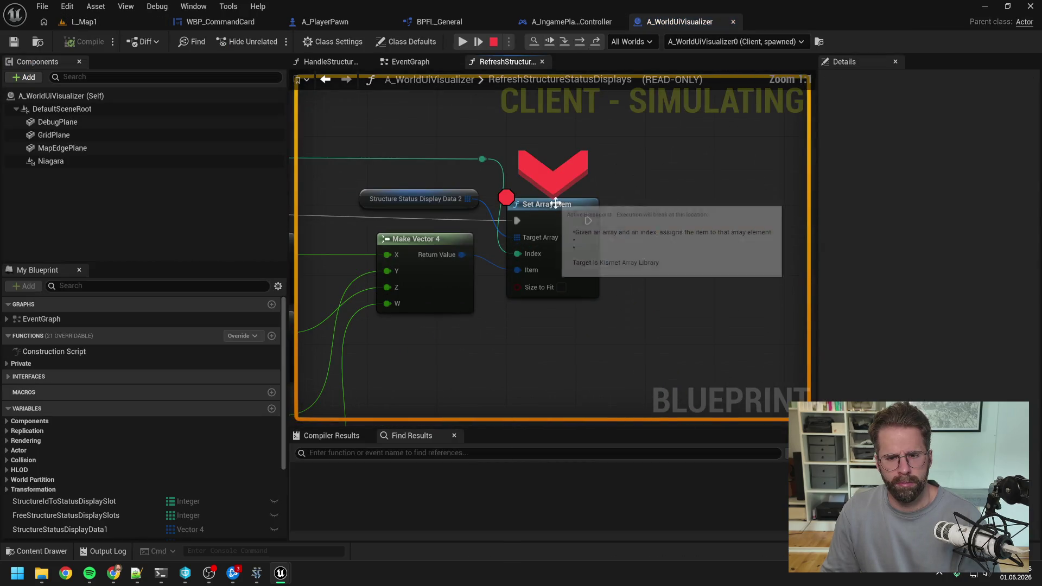
pyautogui.click(462, 42)
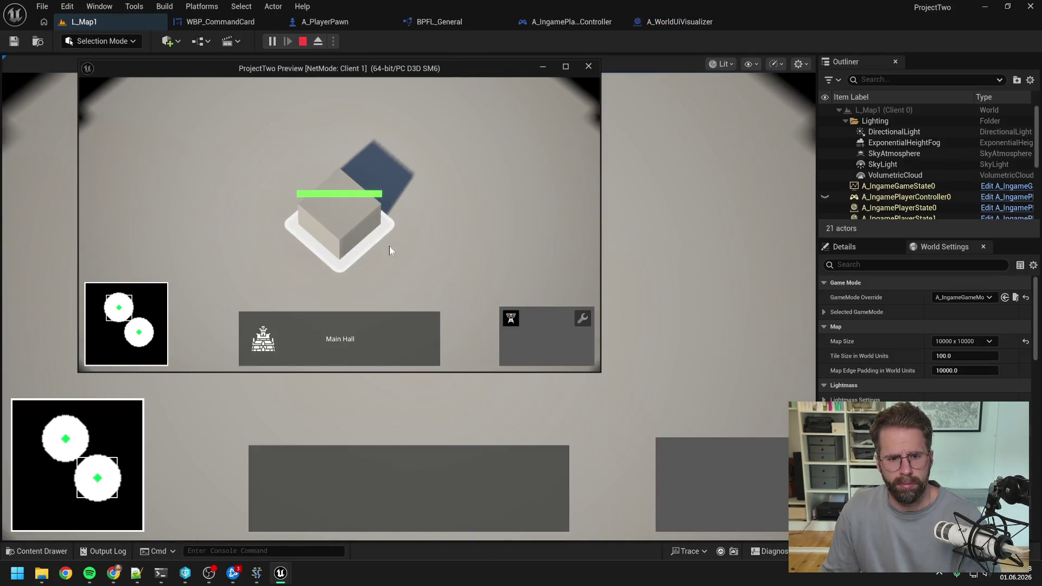
# As Client 1, place a new tower on a green grid cell and pan around the map.
pyautogui.click(511, 318)
pyautogui.click(499, 233)
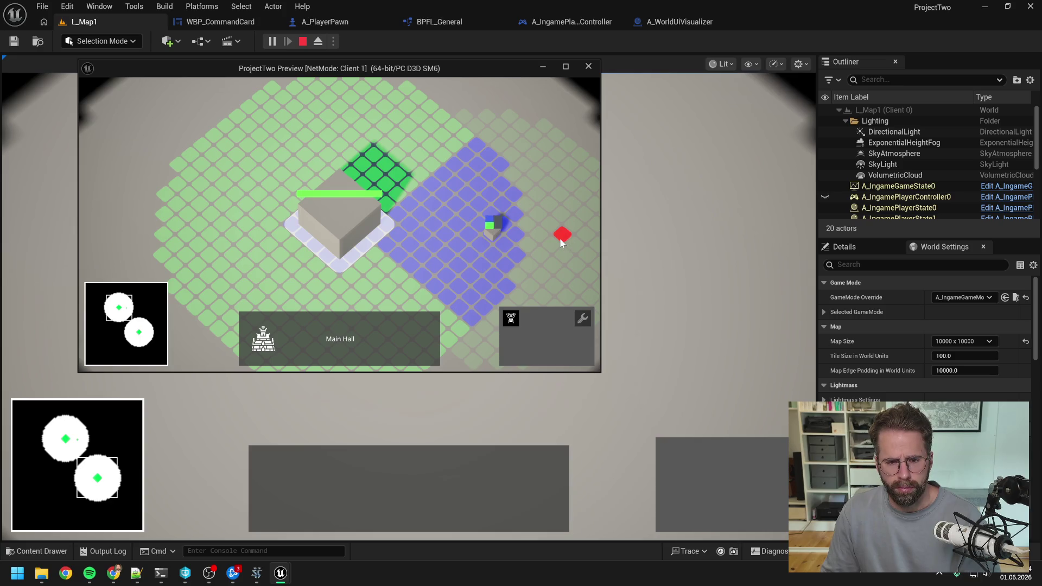
pyautogui.rightClick(516, 239)
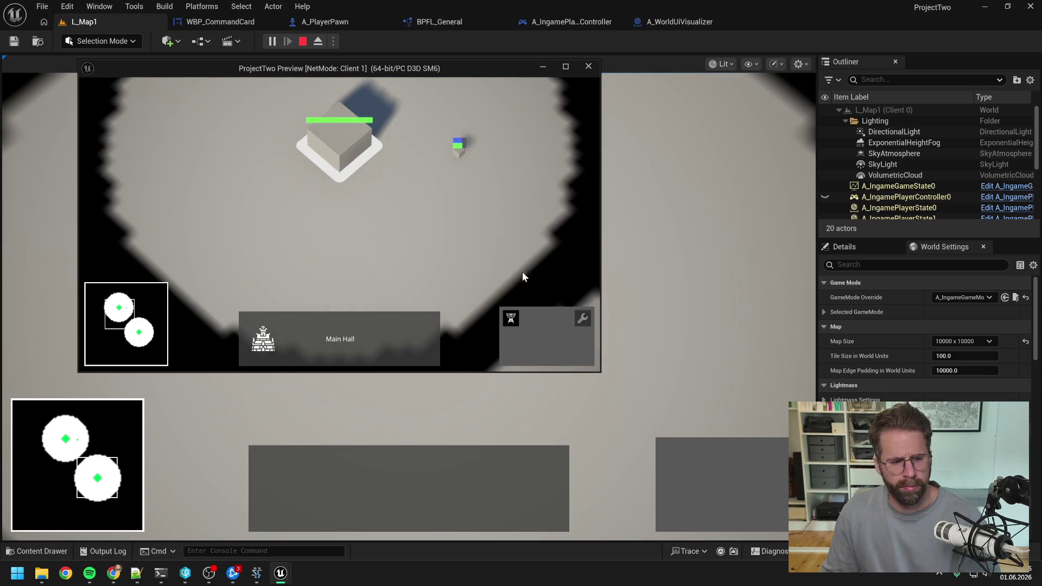
pyautogui.press('d')
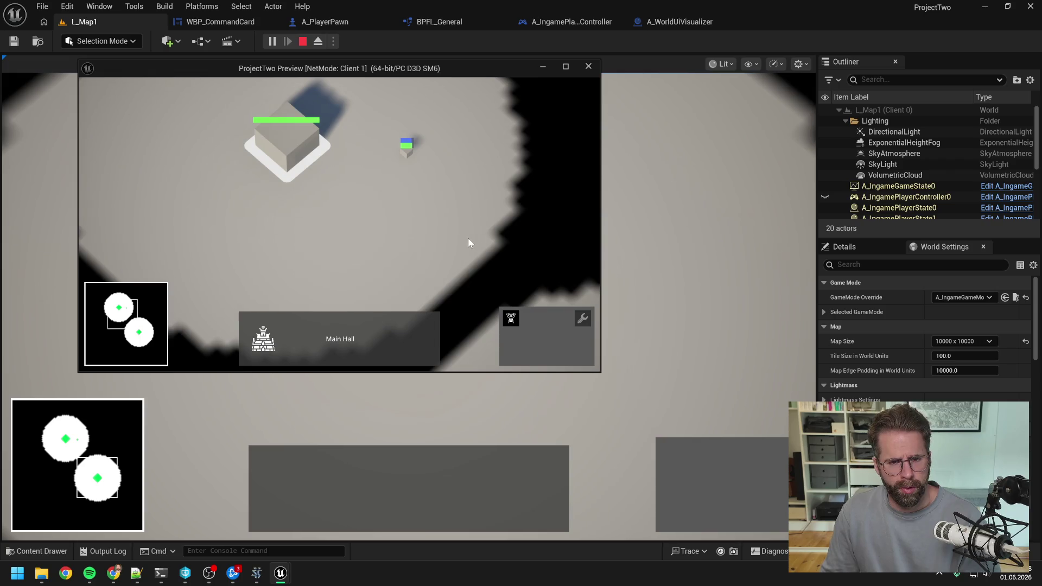
pyautogui.press('w')
pyautogui.press('a')
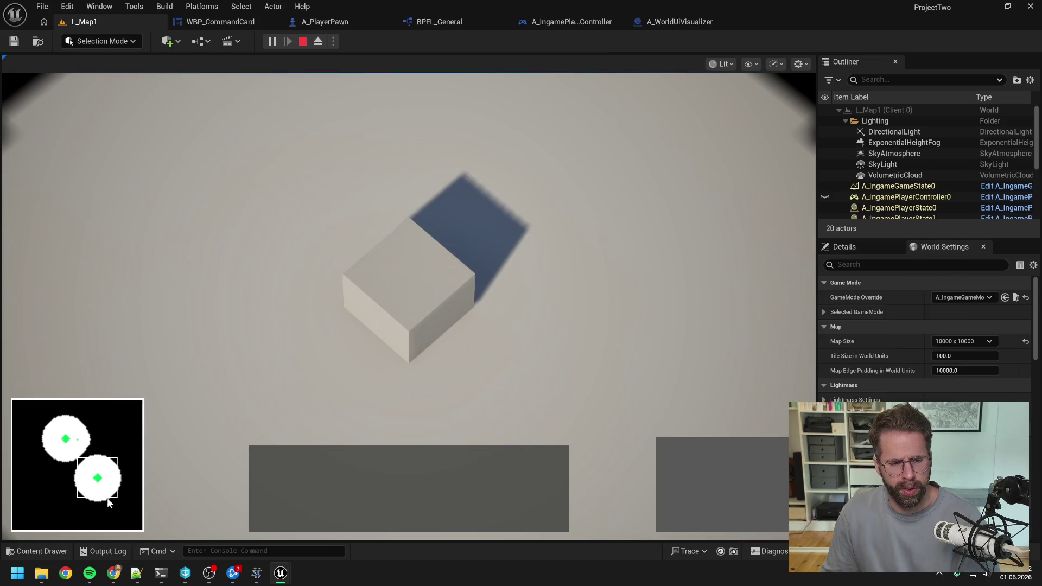
# Switch to the host view, pan across the map checking structure bars, then stop the play session.
pyautogui.click(431, 311)
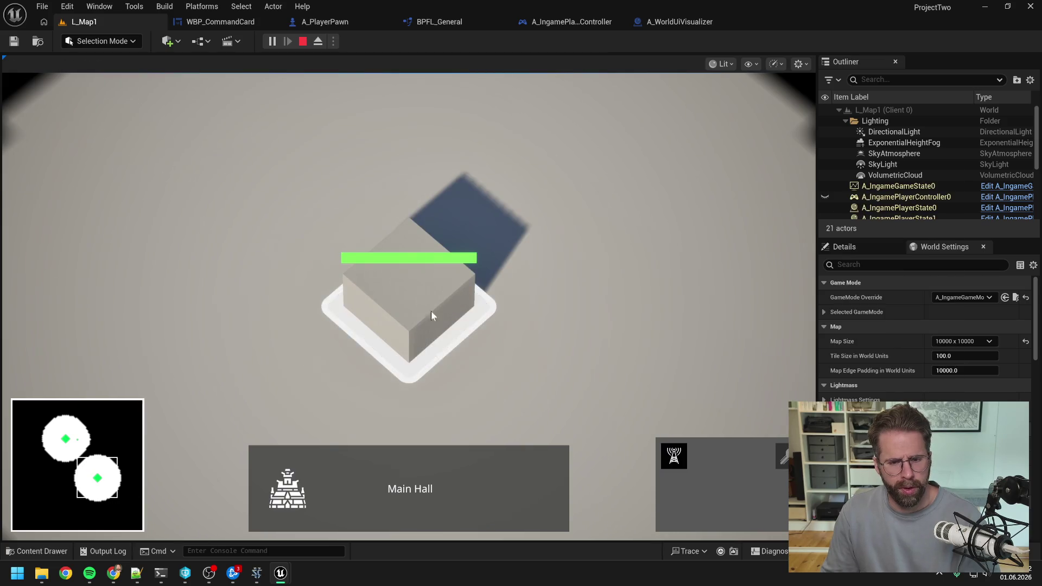
pyautogui.click(673, 456)
pyautogui.scroll(-3, 325, 232)
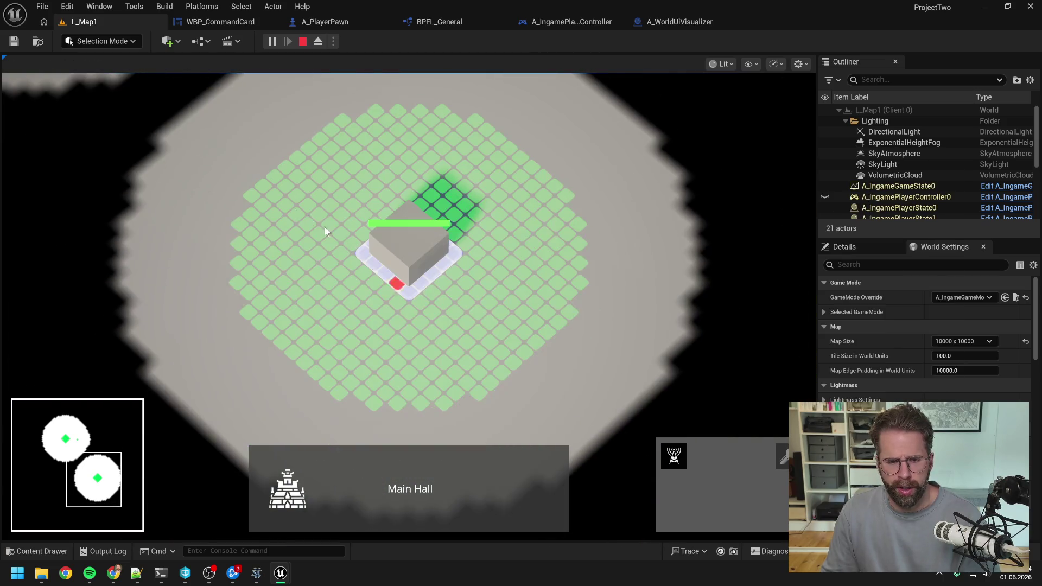
pyautogui.press('w')
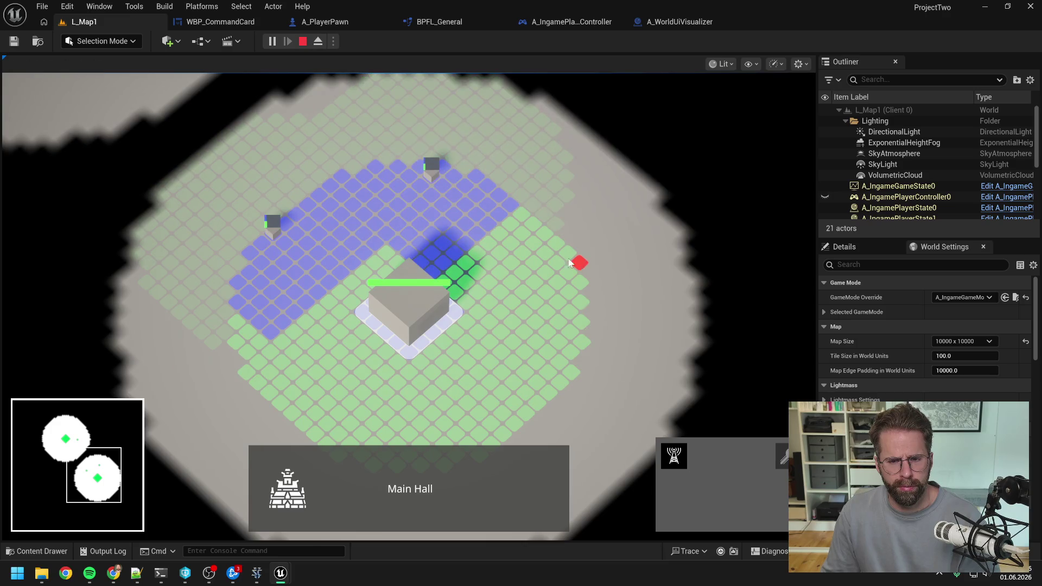
pyautogui.press('s')
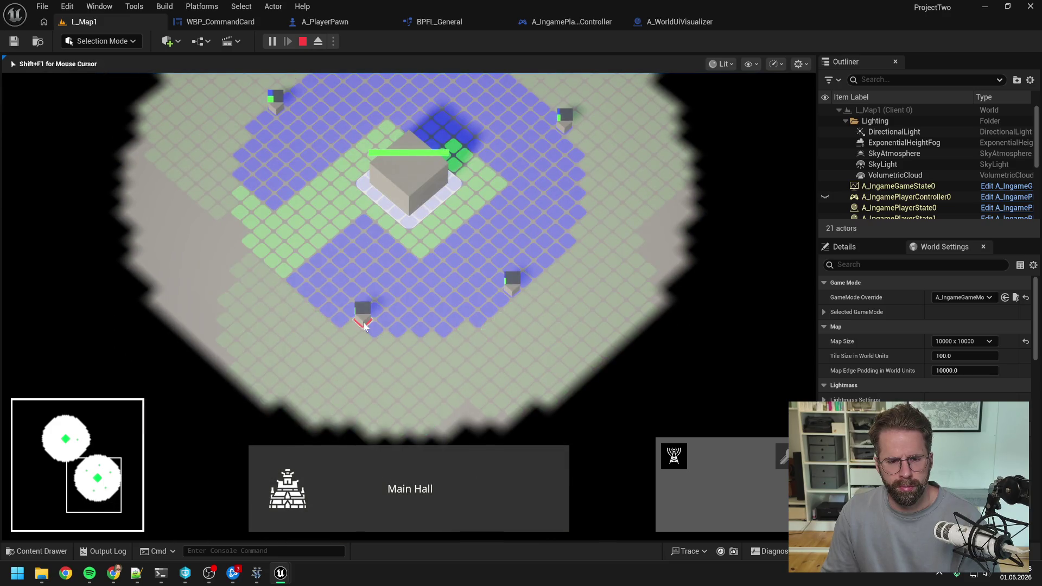
pyautogui.press('a')
pyautogui.press('w')
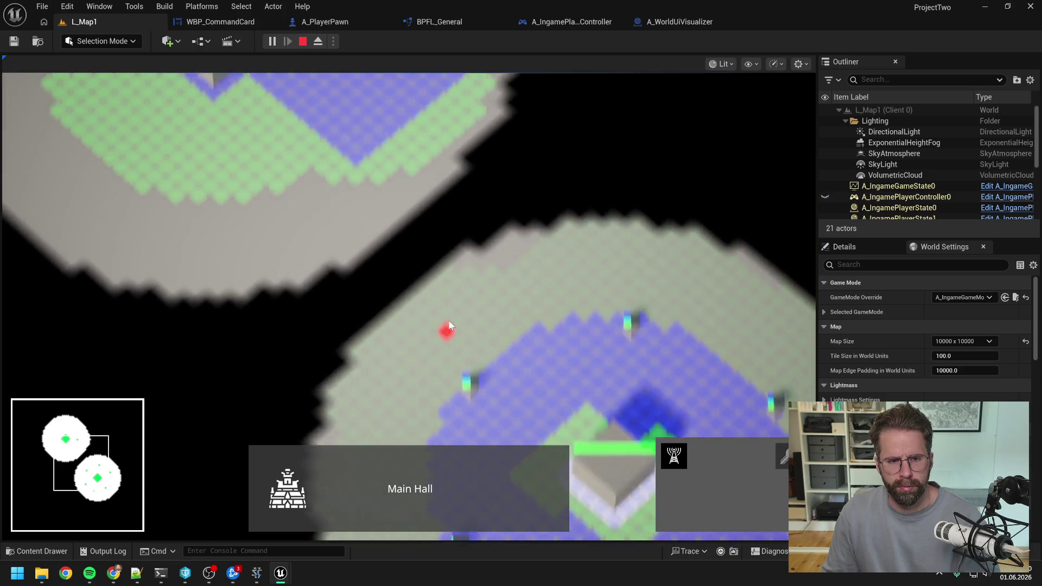
pyautogui.press('d')
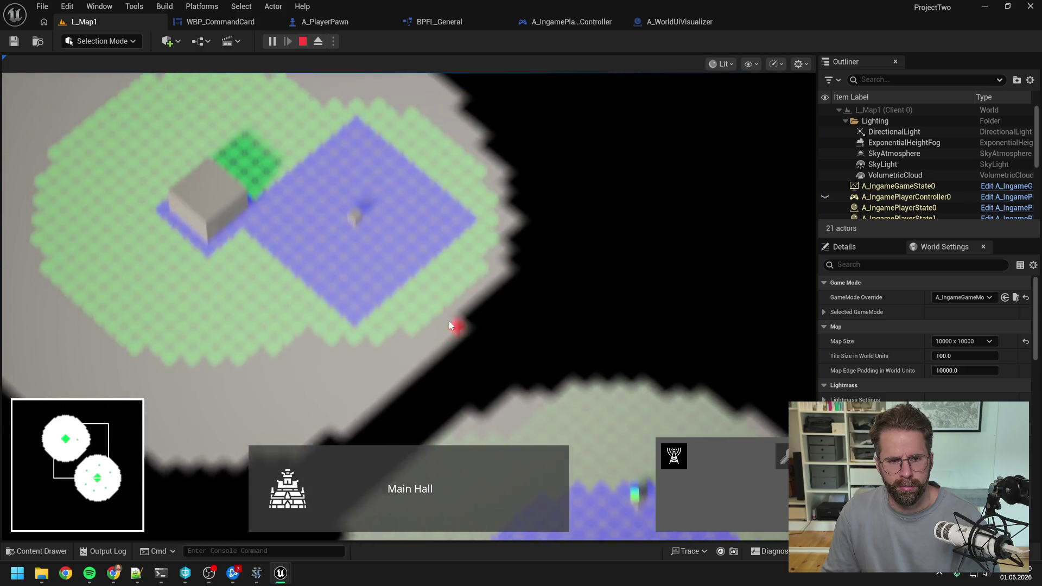
pyautogui.press('s')
pyautogui.press('w')
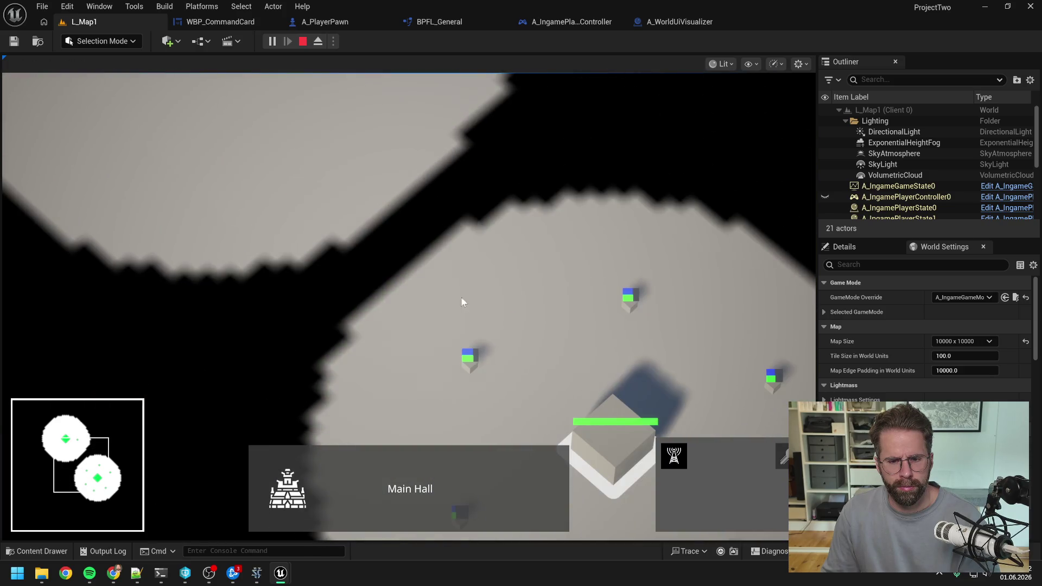
pyautogui.scroll(-2, 462, 302)
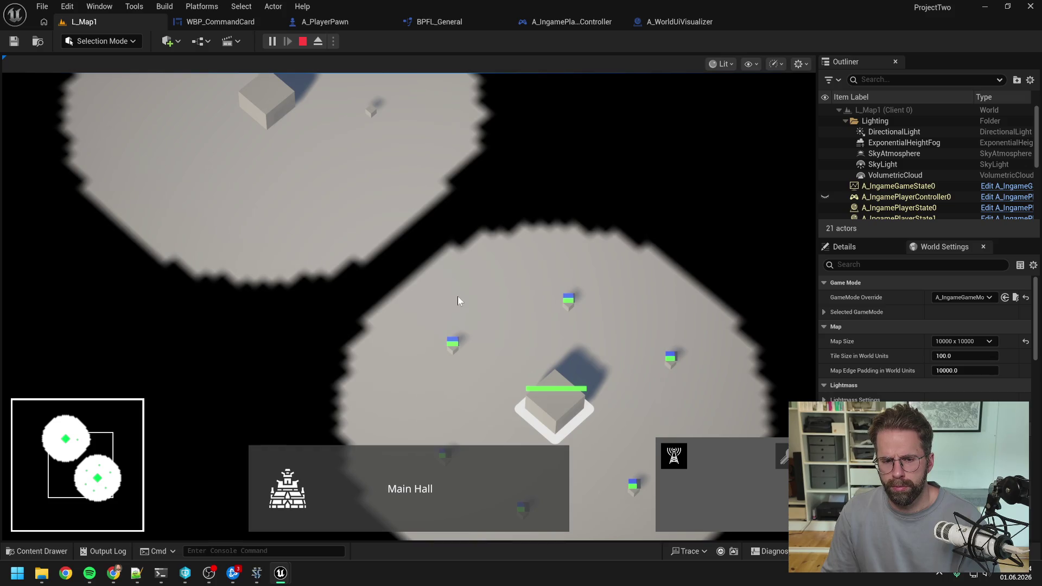
pyautogui.press('Escape')
pyautogui.hotkey('alt', 'Tab')
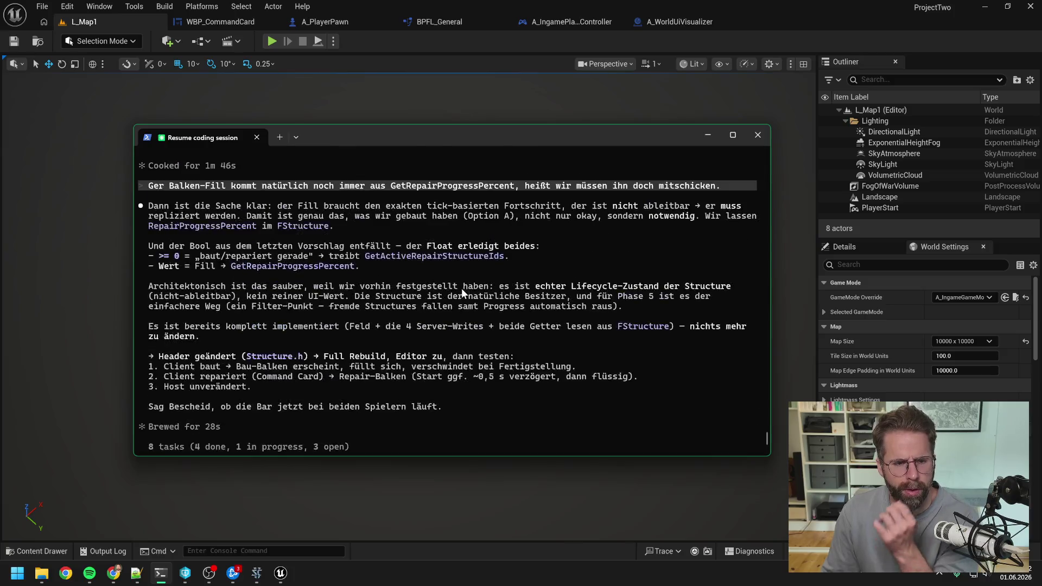
pyautogui.scroll(1, 461, 288)
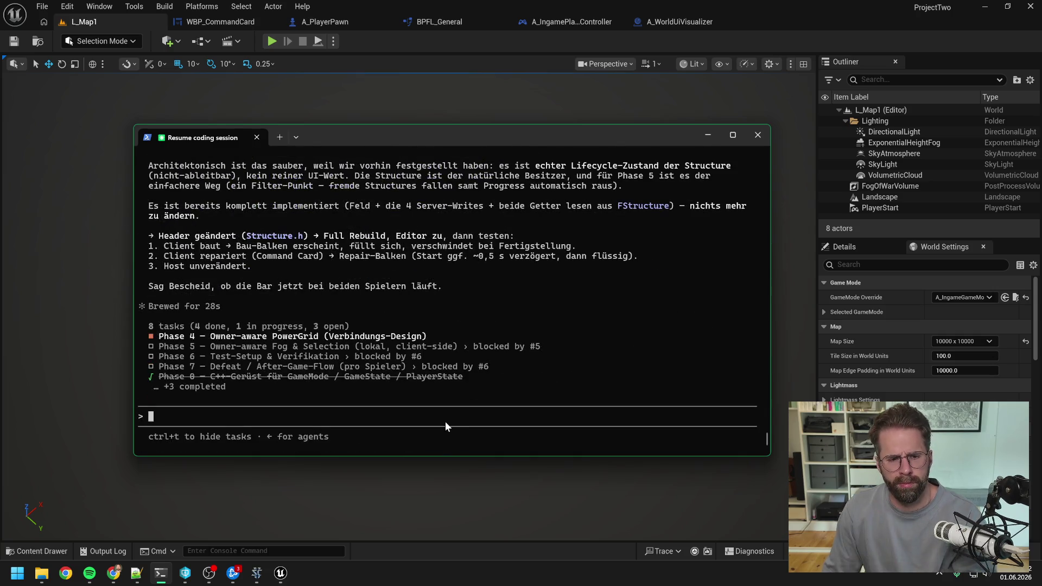
# Tell Claude Phase 4 works and ask it to check Phase 4 off and document the session.
pyautogui.write('ok läu')
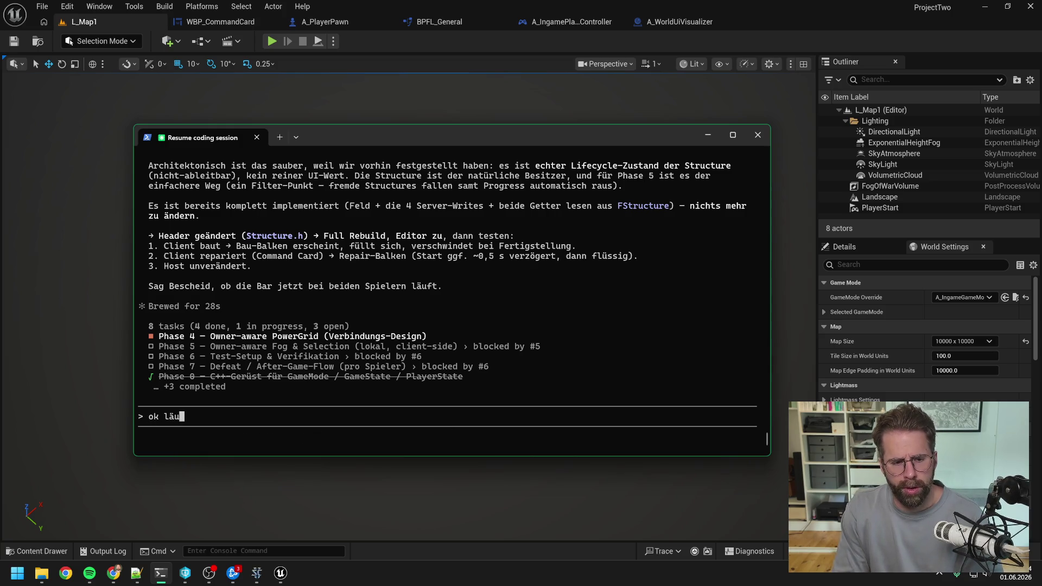
pyautogui.write('ft so, dann')
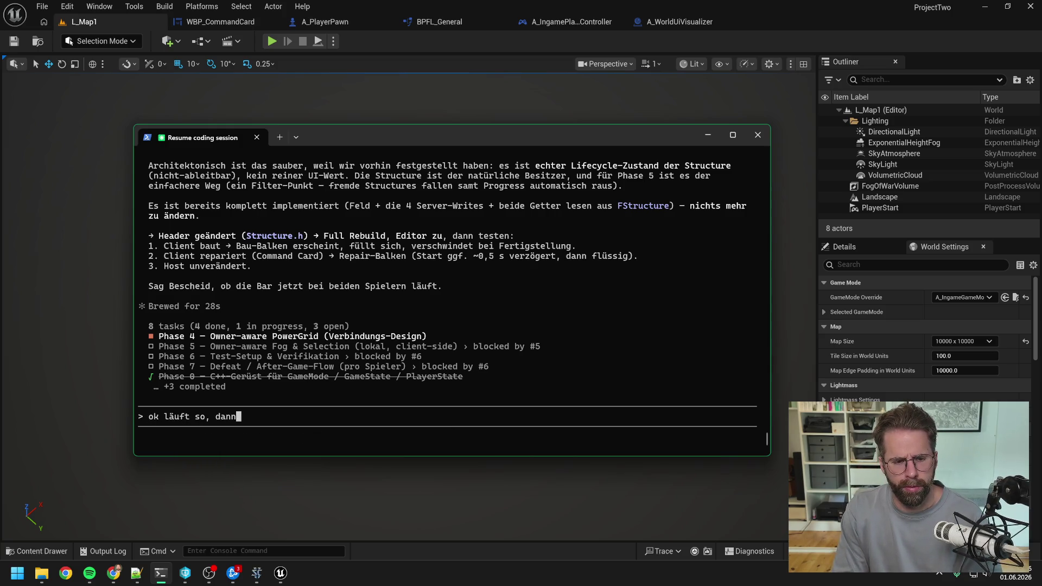
pyautogui.write(' sind wir mit Ph')
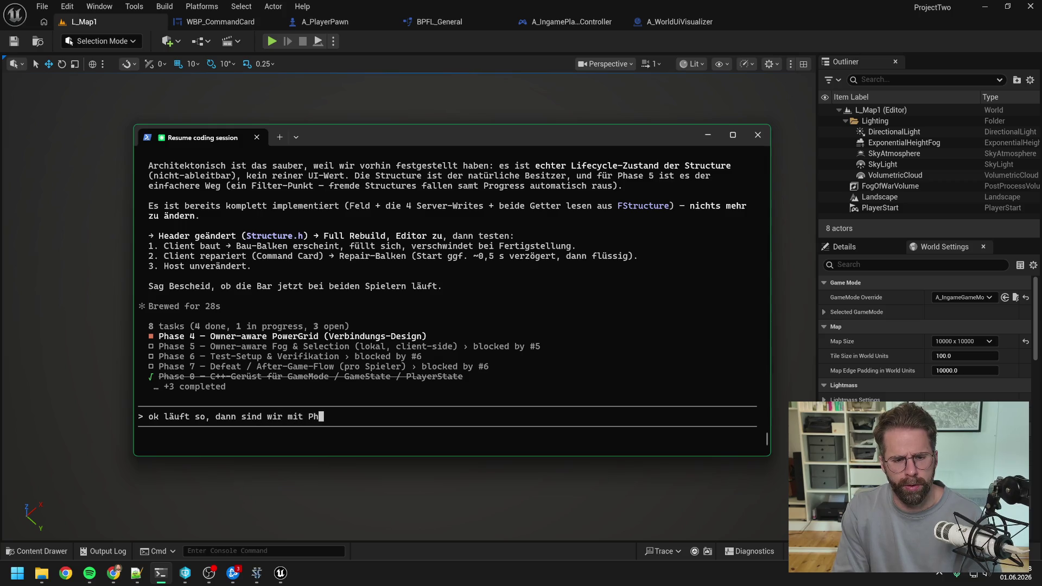
pyautogui.write('ase 4 durch')
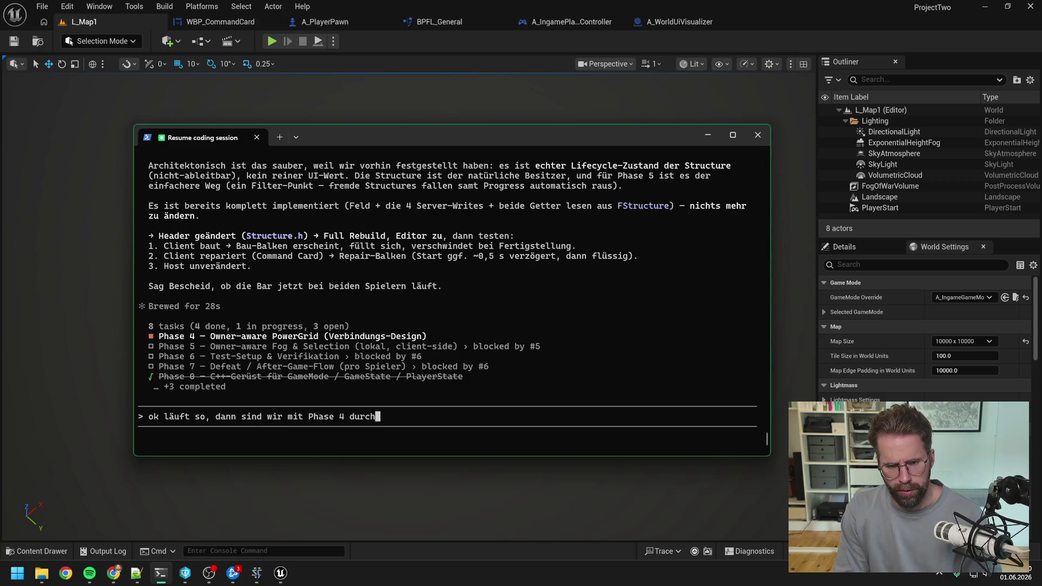
pyautogui.write(', lass einmal d')
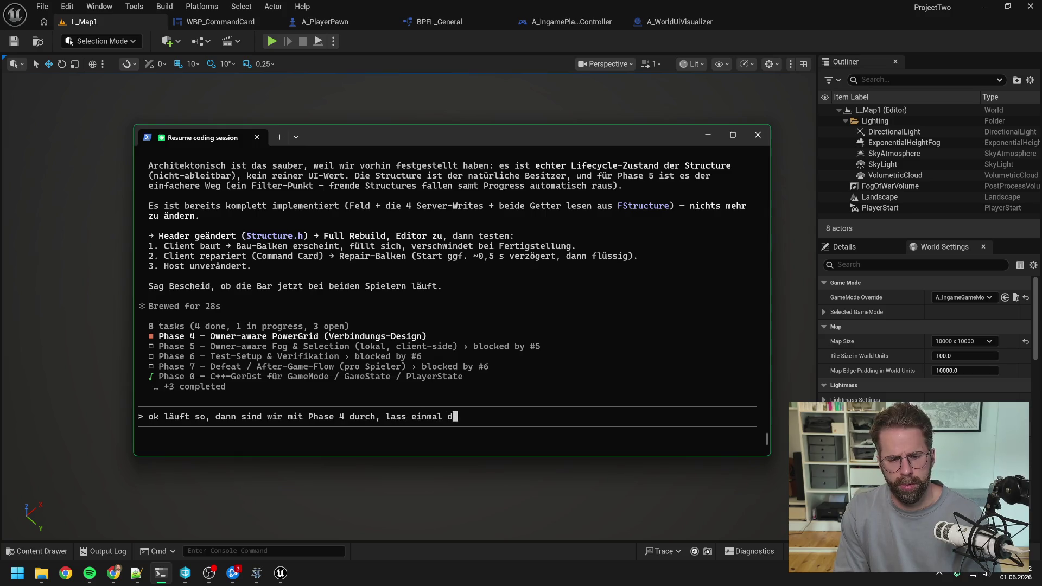
pyautogui.write('ocument sessio')
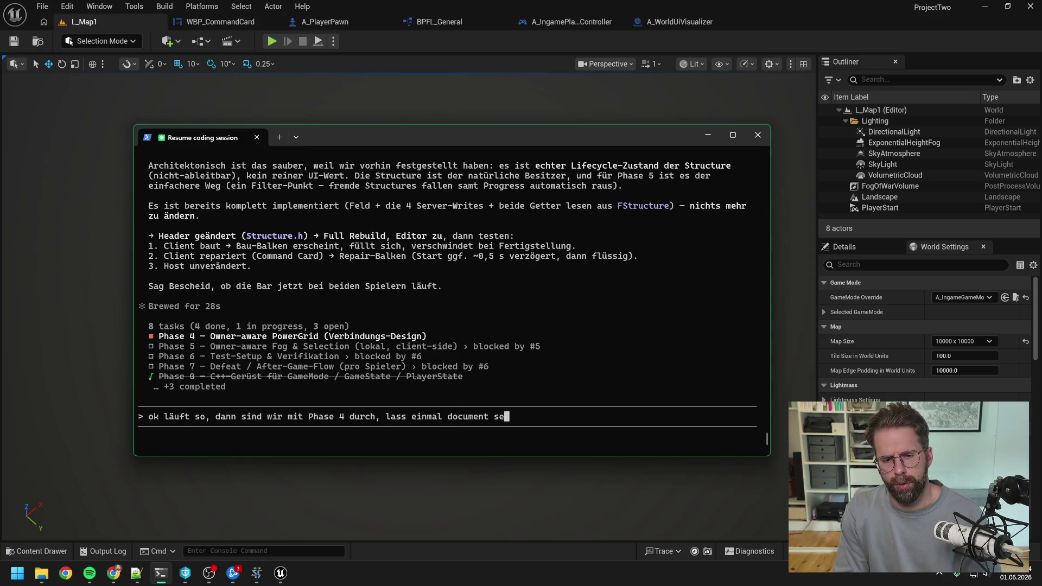
pyautogui.press('BackSpace')
pyautogui.press('BackSpace')
pyautogui.press('BackSpace')
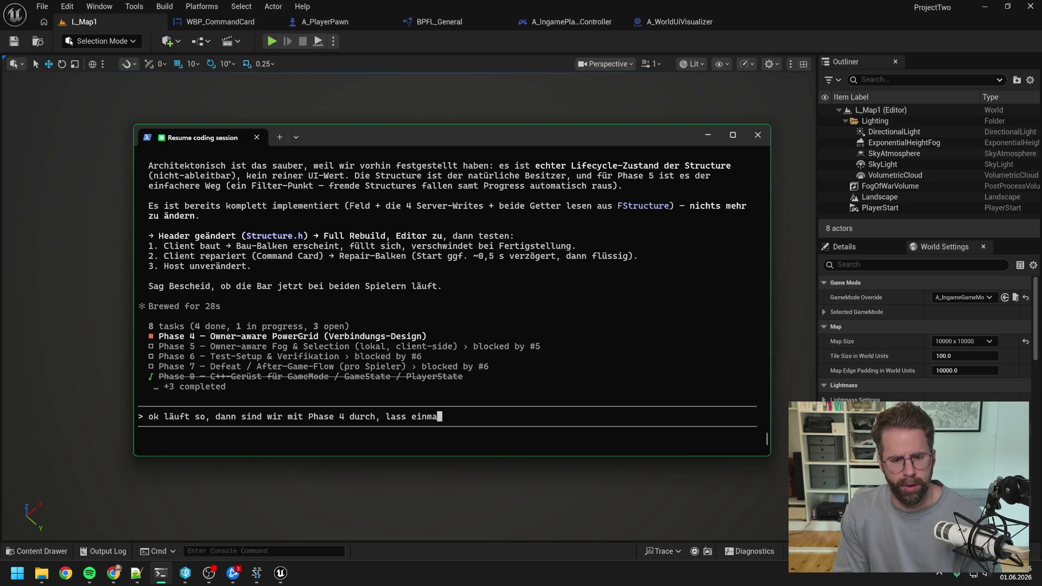
pyautogui.write('k')
pyautogui.press('BackSpace')
pyautogui.press('BackSpace')
pyautogui.write('kannst du ab')
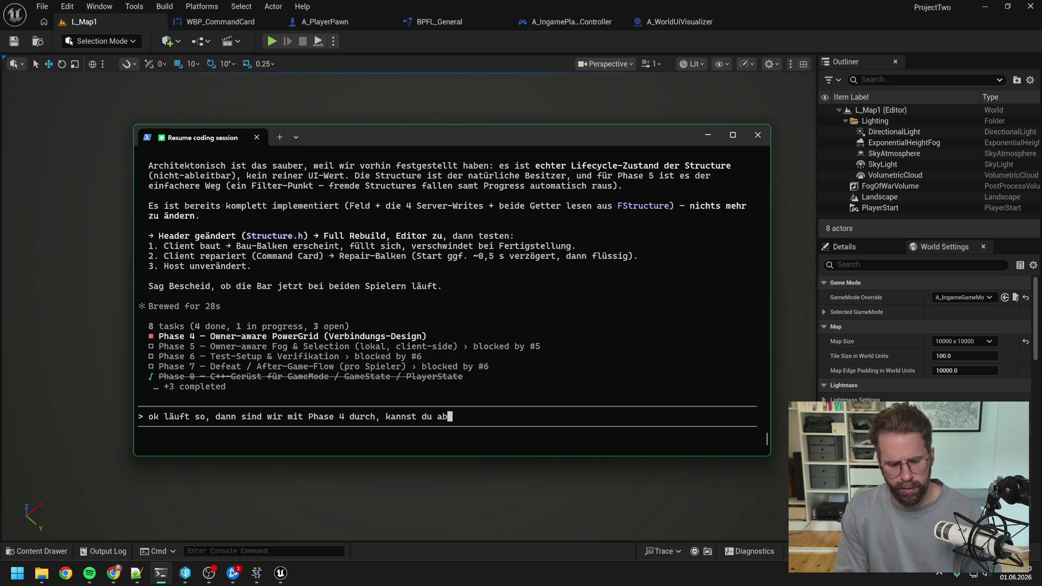
pyautogui.write('hal')
pyautogui.press('BackSpace')
pyautogui.write('ken und ')
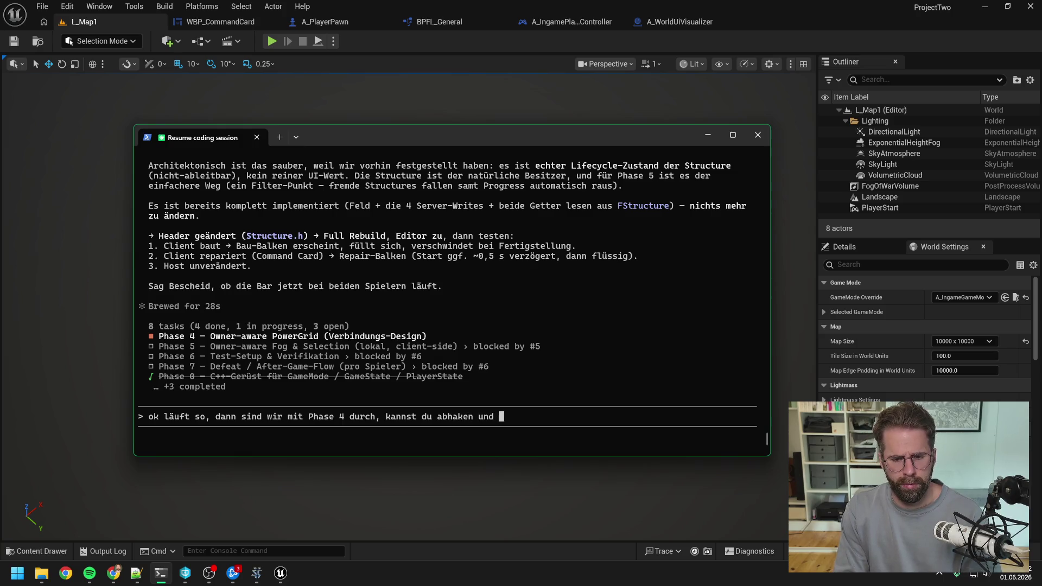
pyautogui.write('dann ducument ')
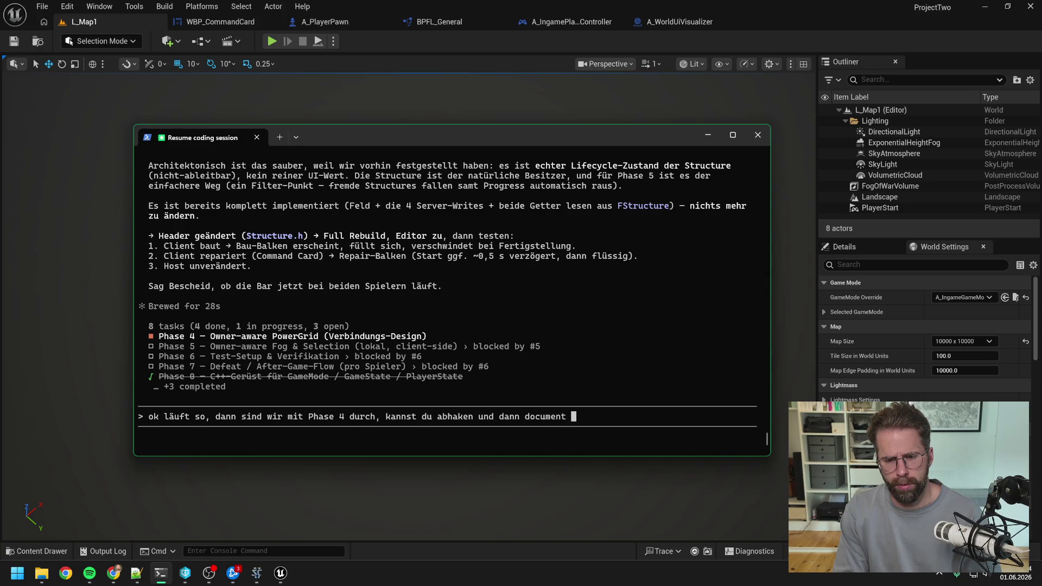
pyautogui.write('session')
pyautogui.press('Return')
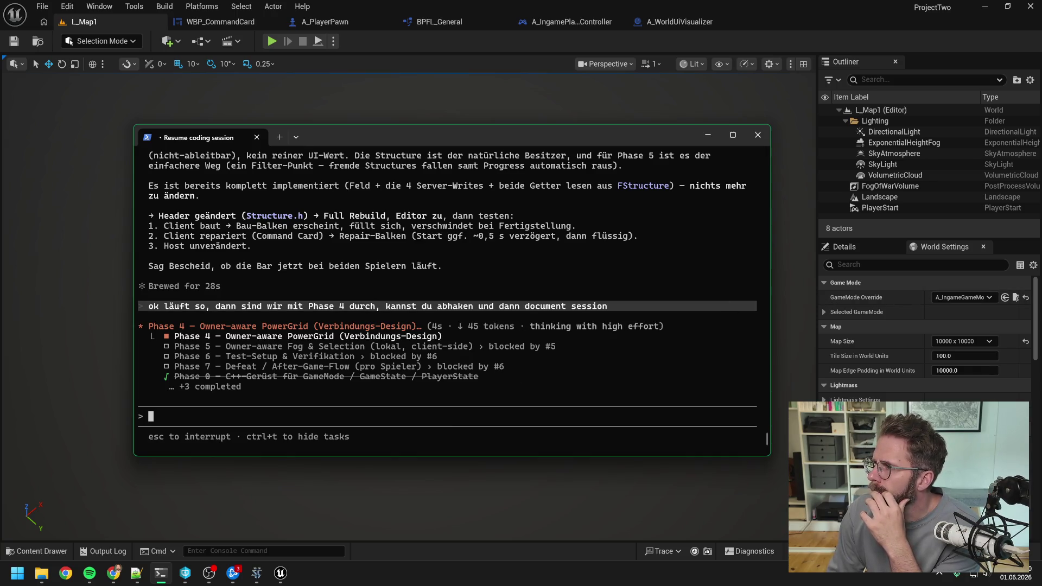
pyautogui.hotkey('alt', 'Tab')
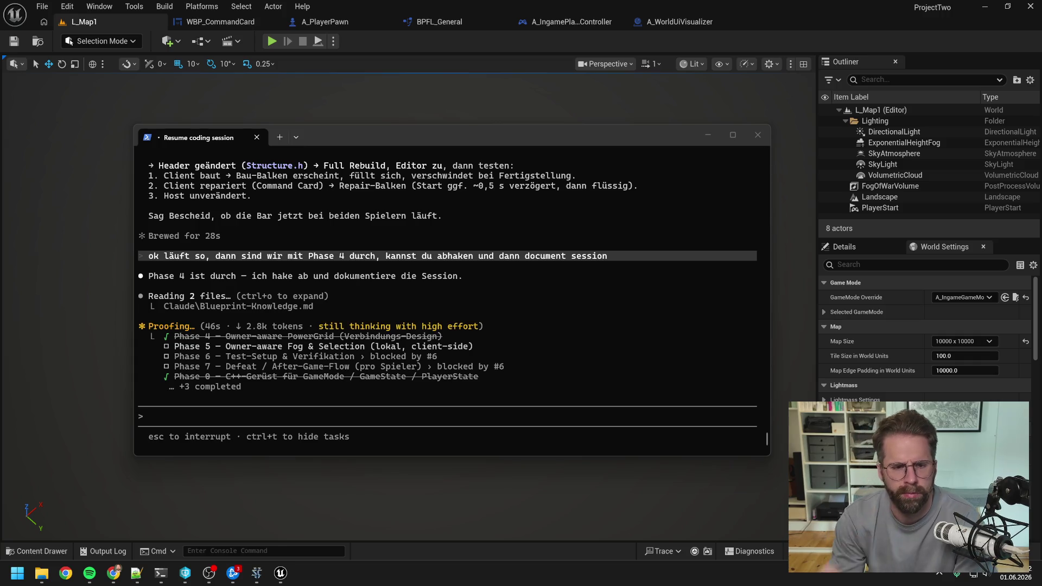
# Check out Claude/Bugs.md for editing from the P4V depot tree.
pyautogui.click(185, 572)
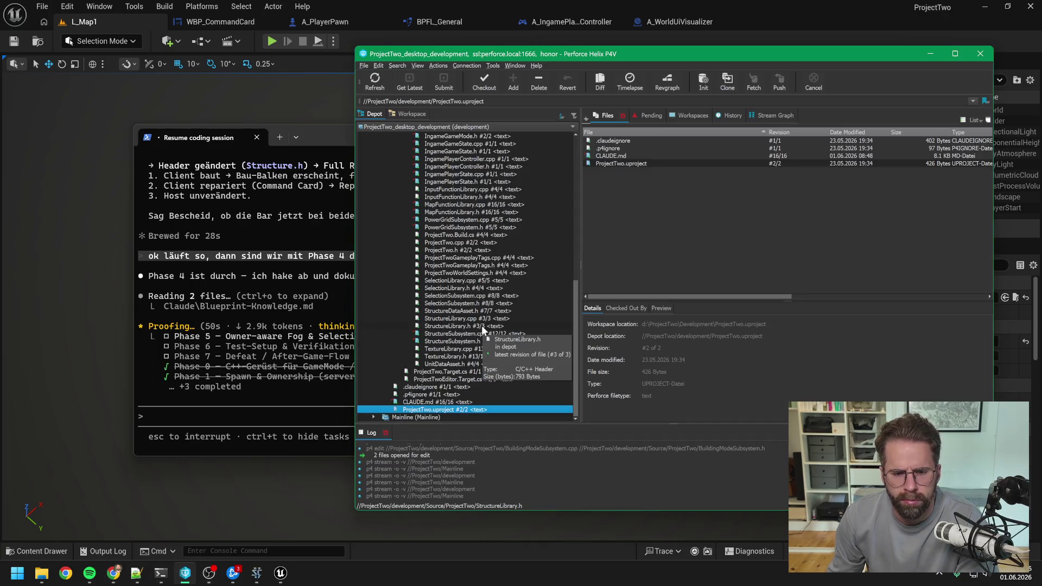
pyautogui.scroll(13, 481, 325)
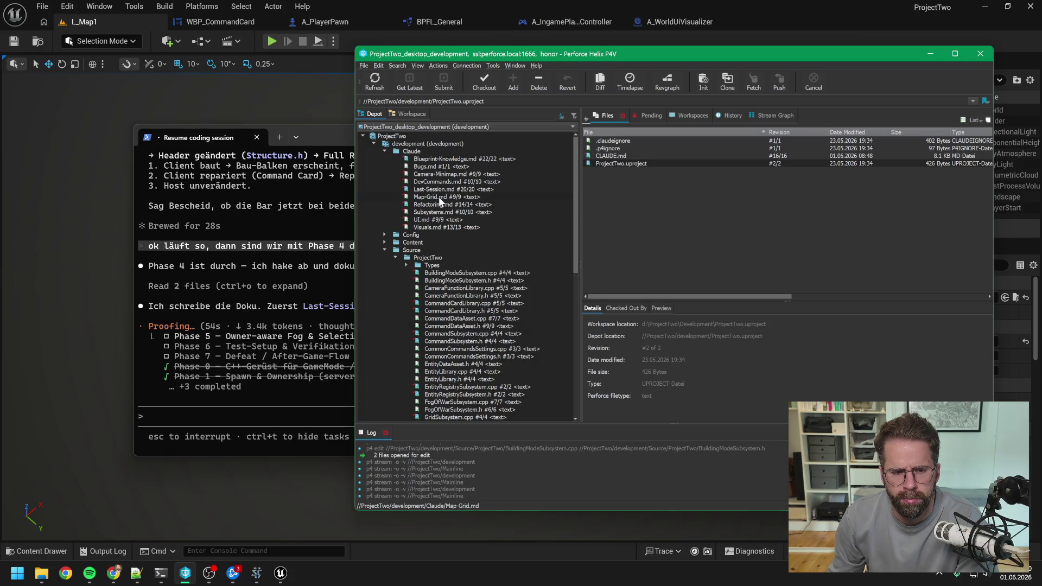
pyautogui.click(436, 167)
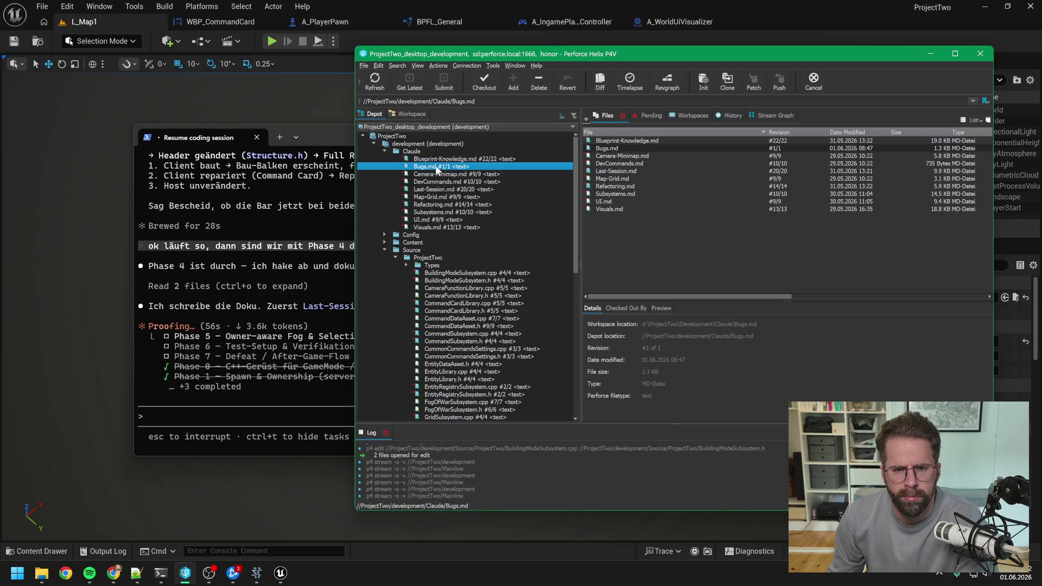
pyautogui.click(476, 78)
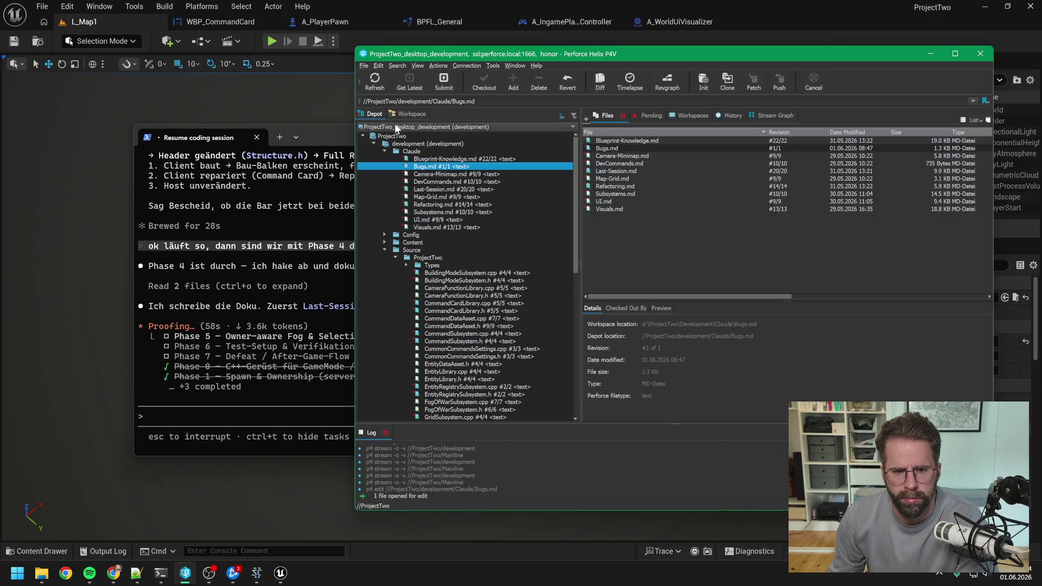
pyautogui.click(338, 136)
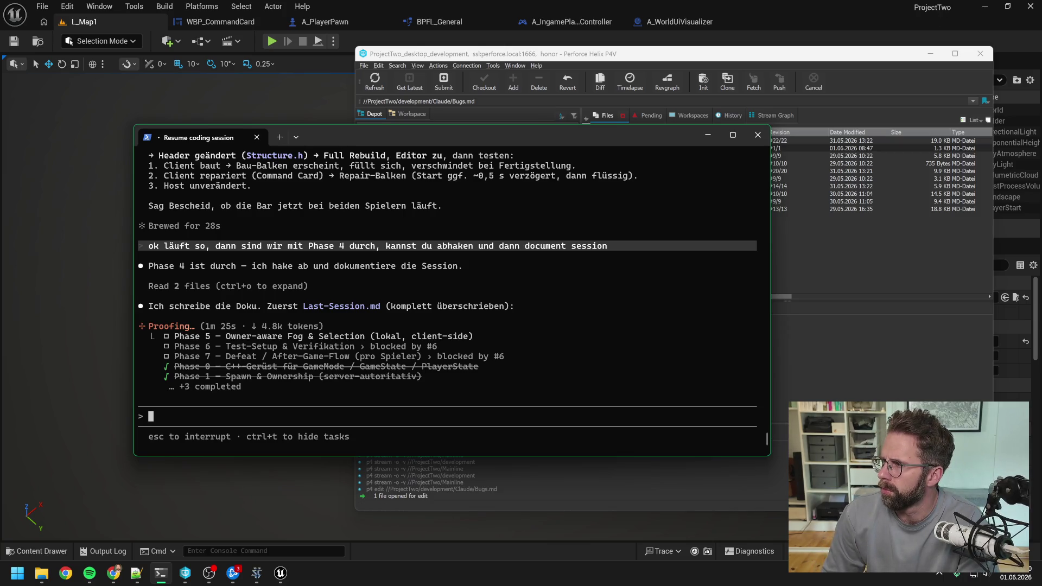
# Return to Claude Code and approve the full overwrite of Last-Session.md.
pyautogui.hotkey('alt', 'Tab')
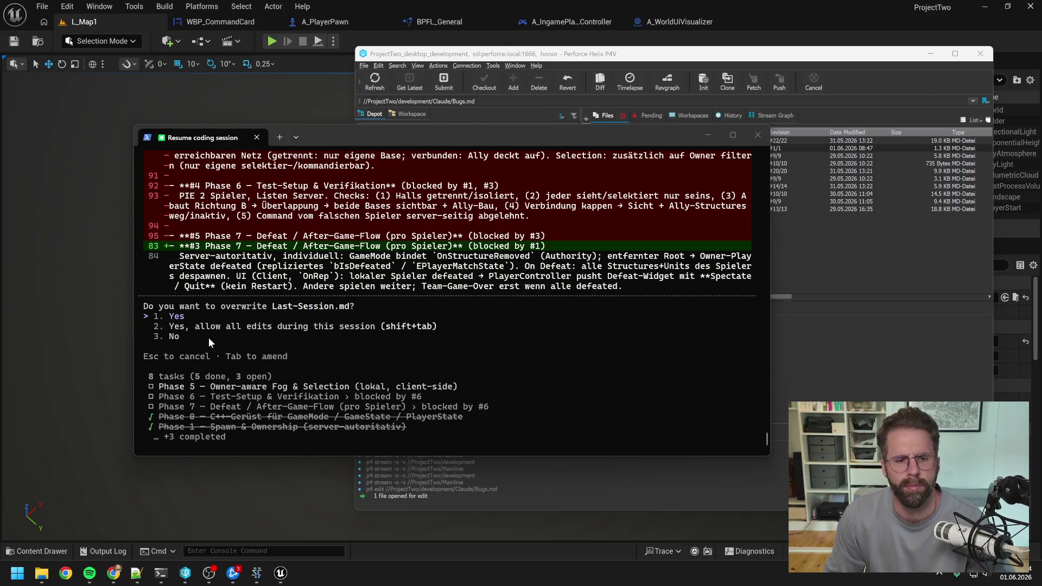
pyautogui.click(219, 314)
pyautogui.press('Return')
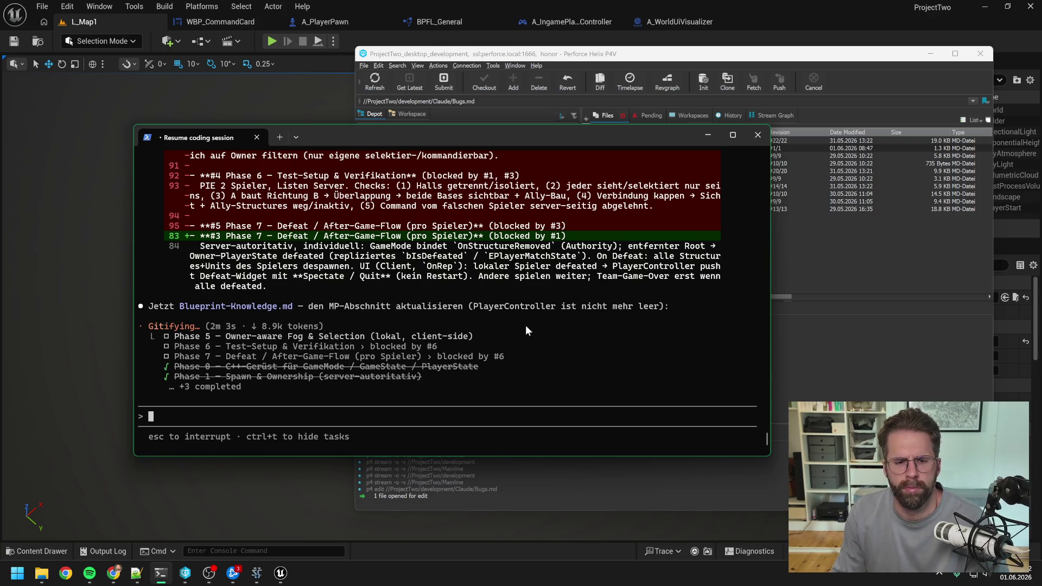
# Scroll through the Last-Session.md diff showing Phases 0–4 done and tested, Phase 5 next.
pyautogui.scroll(7, 537, 326)
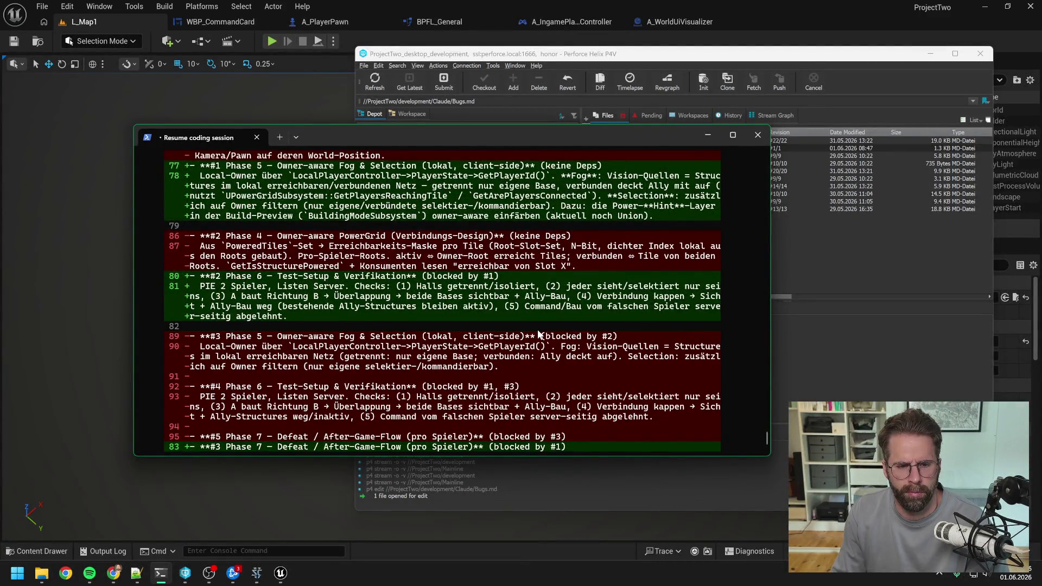
pyautogui.scroll(5, 539, 334)
pyautogui.scroll(4, 555, 327)
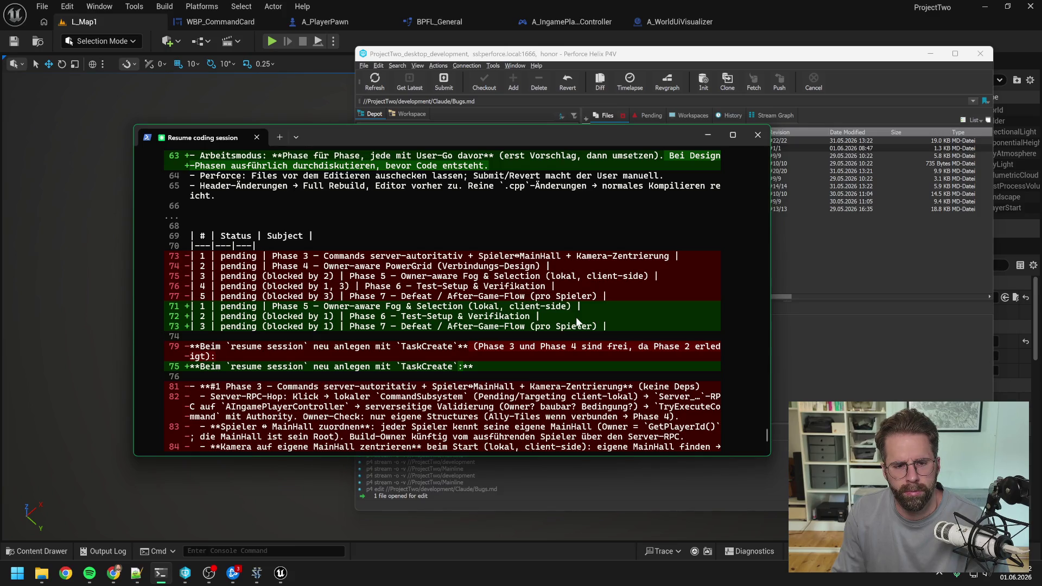
pyautogui.scroll(5, 577, 320)
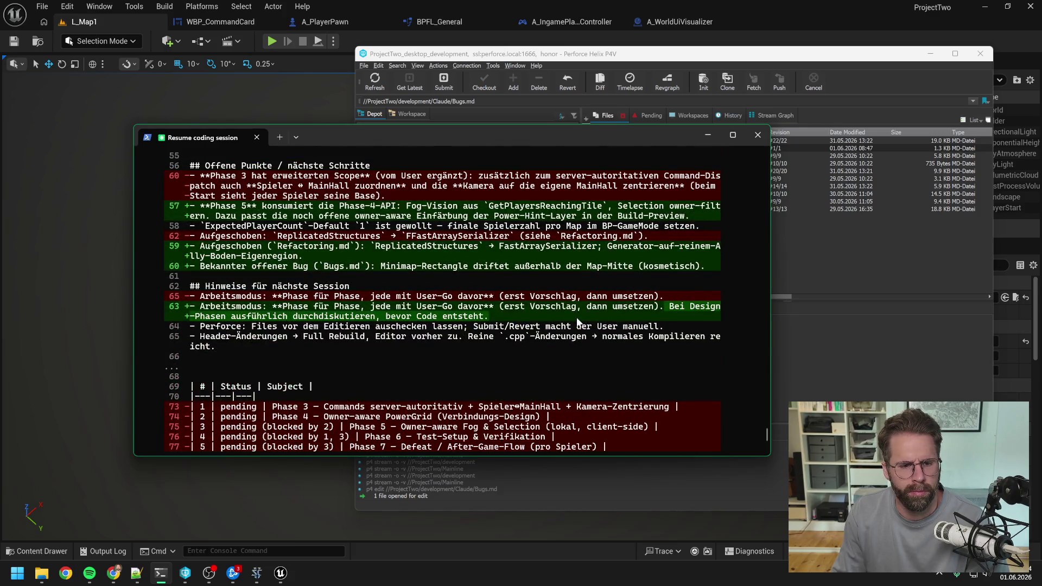
pyautogui.scroll(-5, 577, 321)
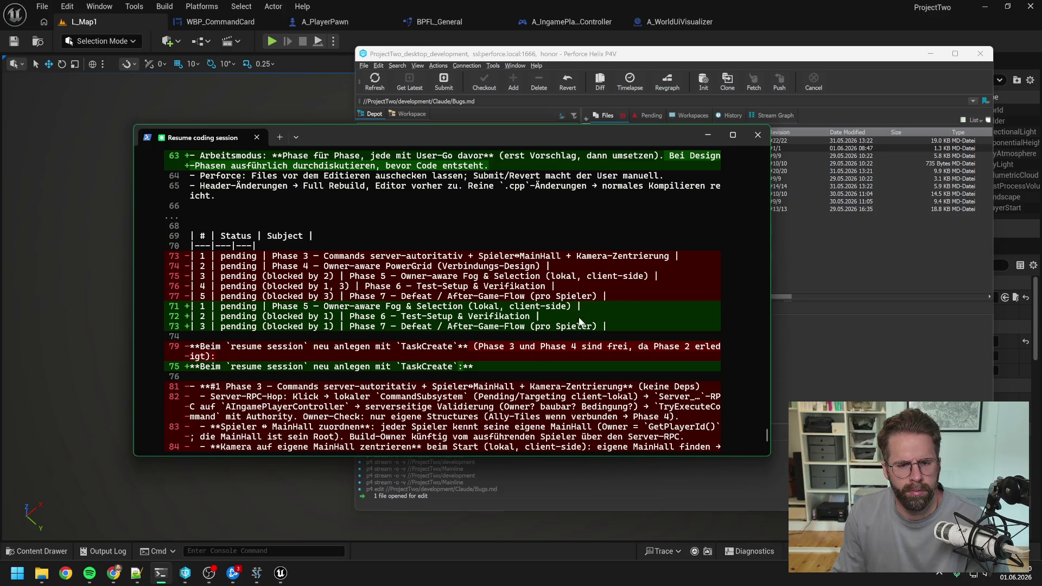
pyautogui.scroll(6, 578, 322)
pyautogui.scroll(3, 580, 321)
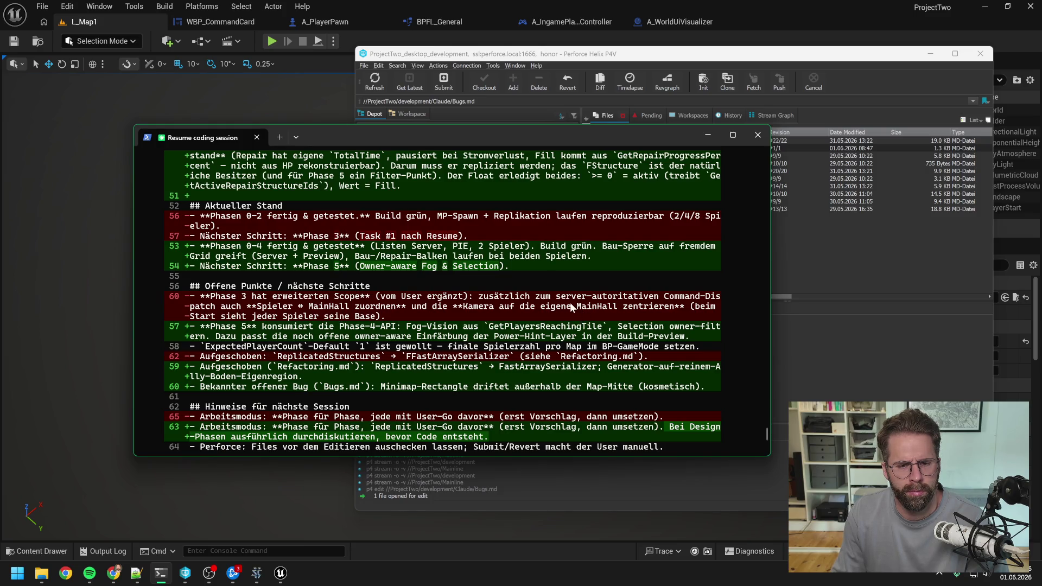
pyautogui.scroll(-15, 569, 302)
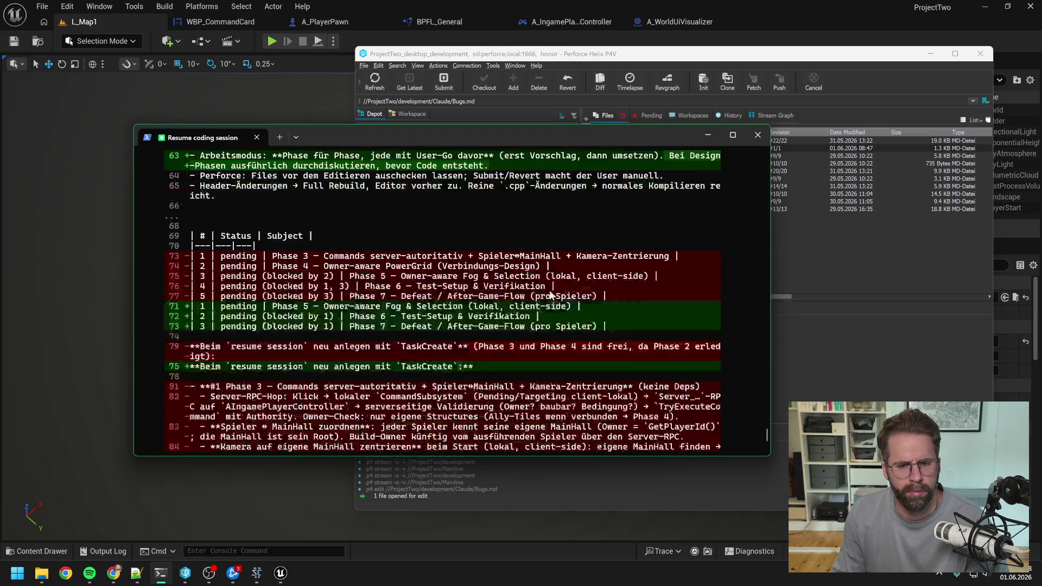
pyautogui.scroll(-1, 540, 297)
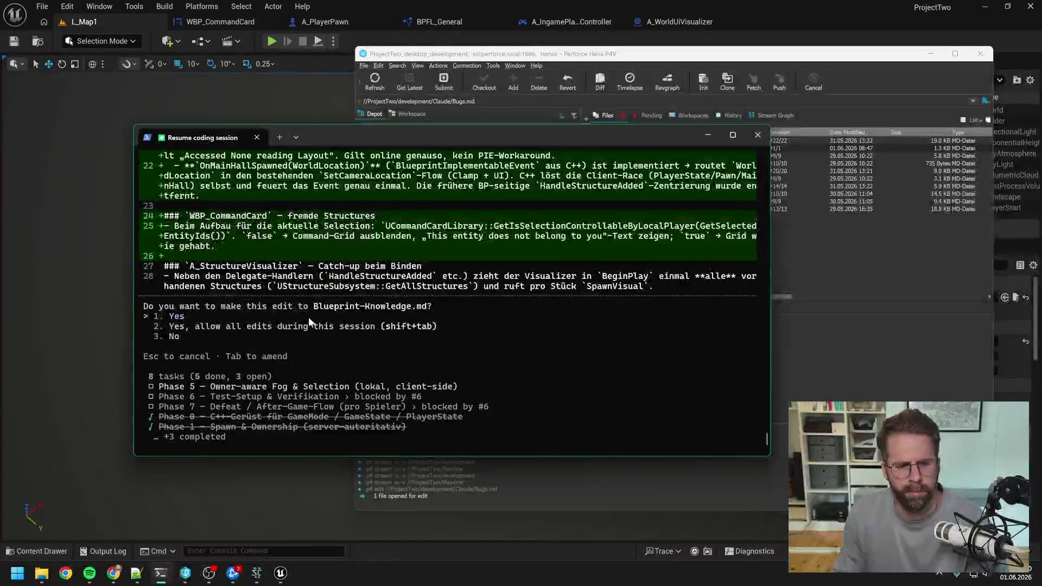
# Approve the Blueprint-Knowledge.md edit, review the Refactoring.md PowerGrid diff, and approve it too.
pyautogui.press('Return')
pyautogui.scroll(5, 468, 356)
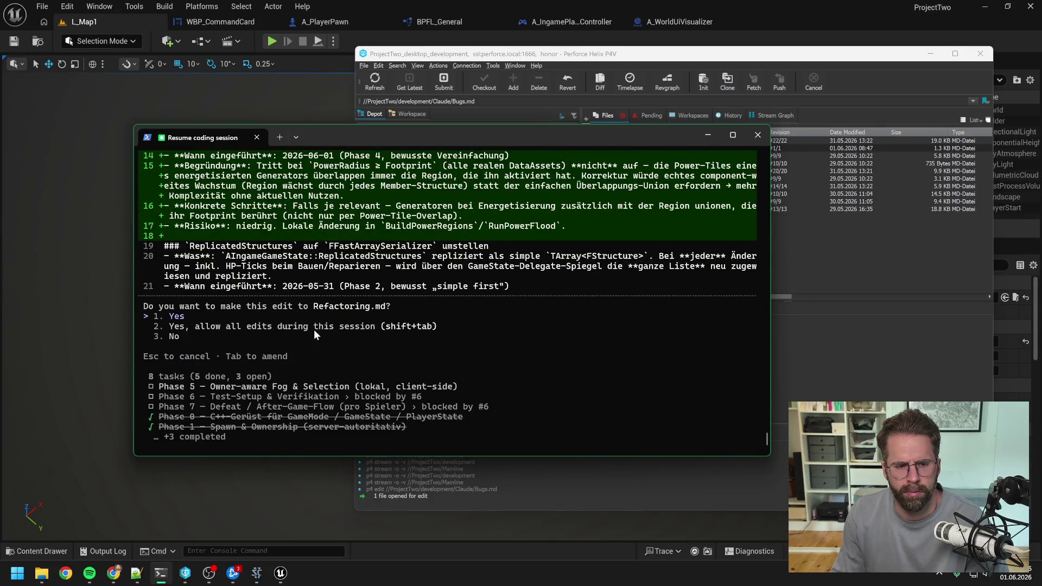
pyautogui.scroll(6, 485, 346)
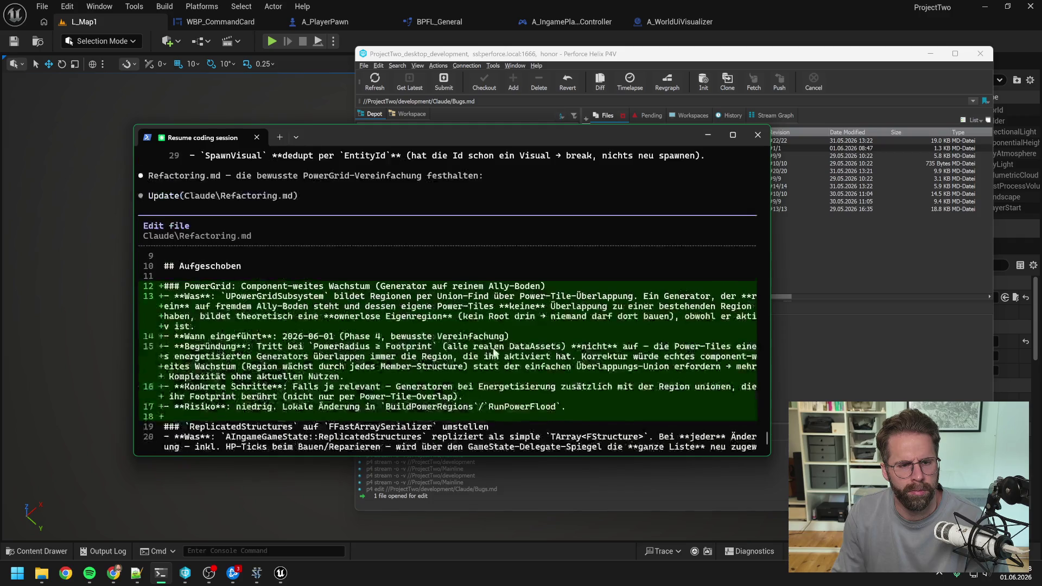
pyautogui.scroll(-2, 493, 348)
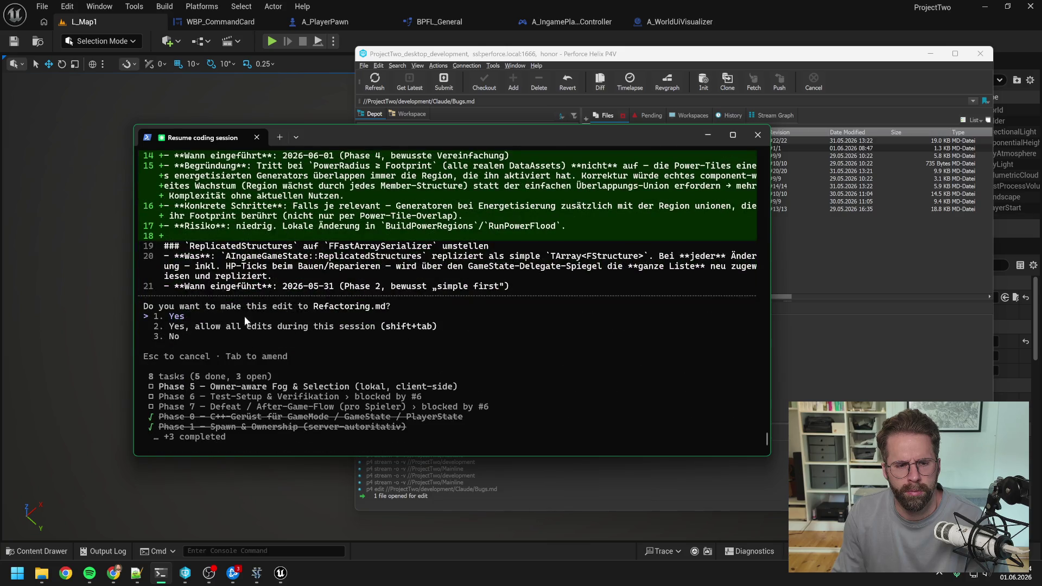
pyautogui.press('Return')
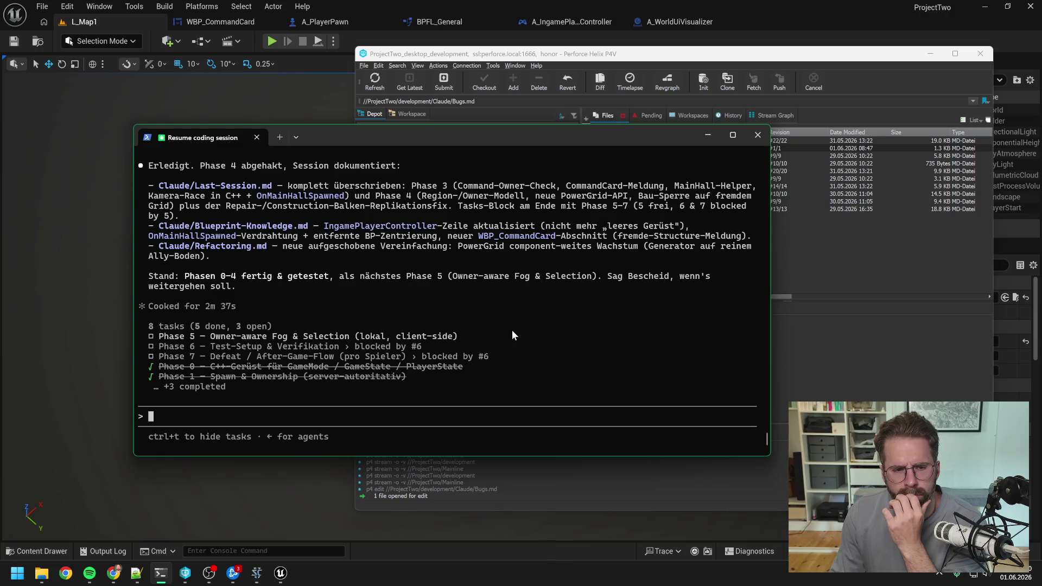
# Scroll up through Claude's closing summary listing Last-Session.md, Blueprint-Knowledge.md and Refactoring.md as updated.
pyautogui.scroll(3, 512, 330)
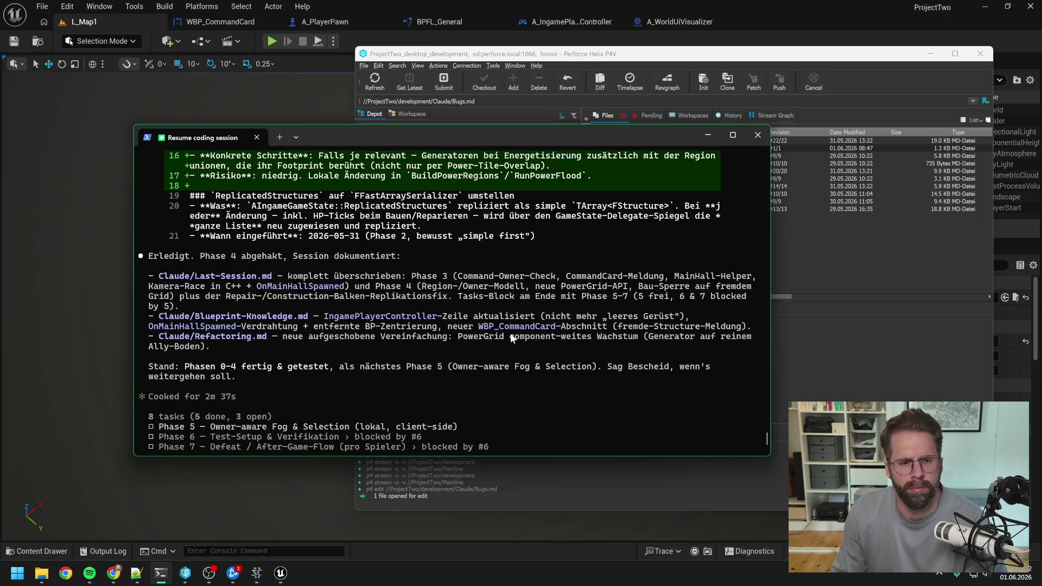